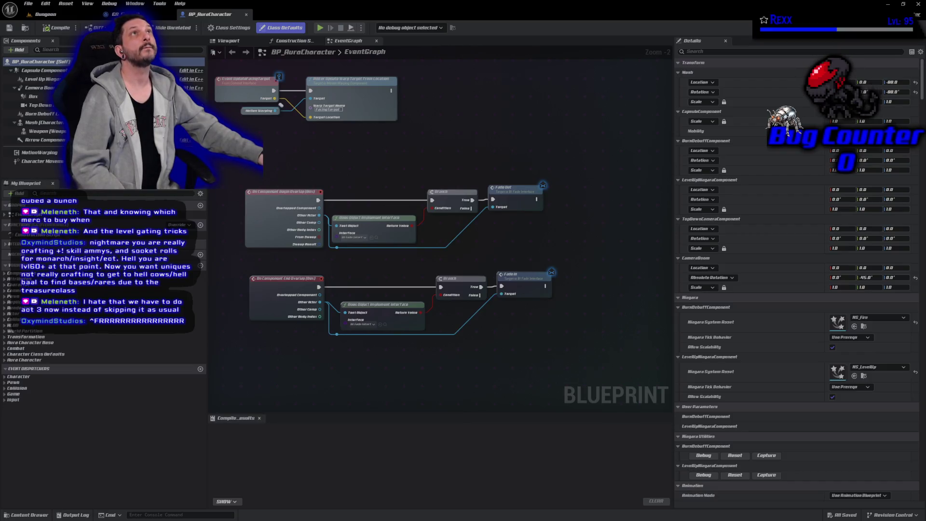
Close the BP_AuraCharacter tab so the GA_FireBolt event graph is showing
{"action": "left_click", "coordinate": [246, 14]}
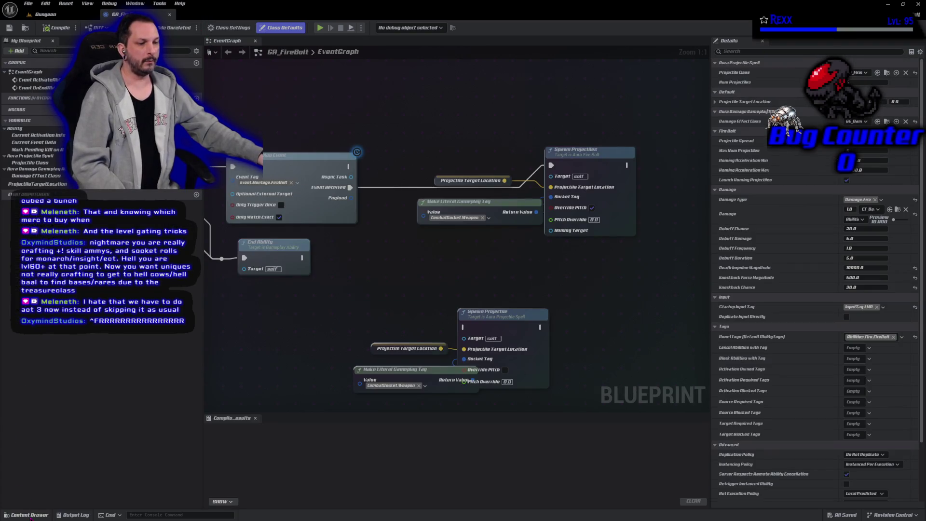
Open the Content Drawer and go into Blueprints > AbilitySystem
{"action": "key", "text": "ctrl+space"}
{"action": "scroll", "coordinate": [55, 464], "scroll_direction": "up", "scroll_amount": 1}
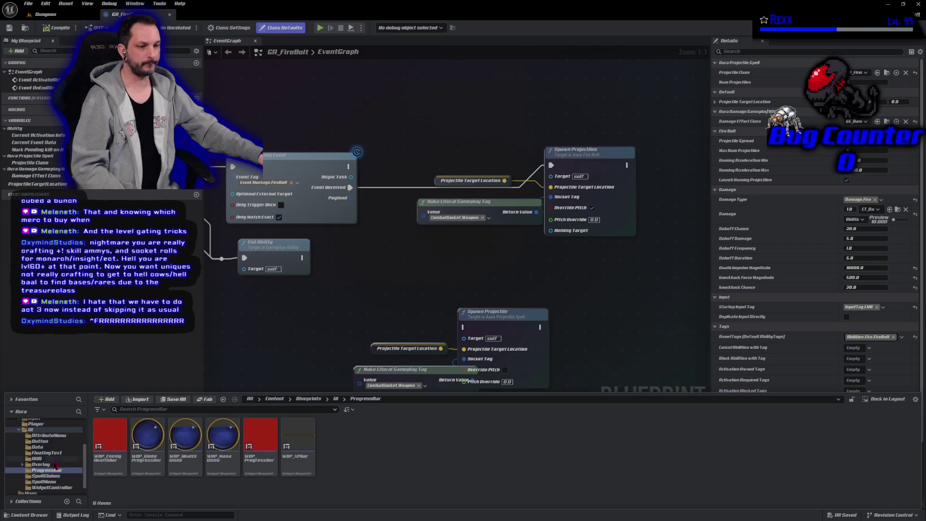
{"action": "scroll", "coordinate": [54, 465], "scroll_direction": "up", "scroll_amount": 2}
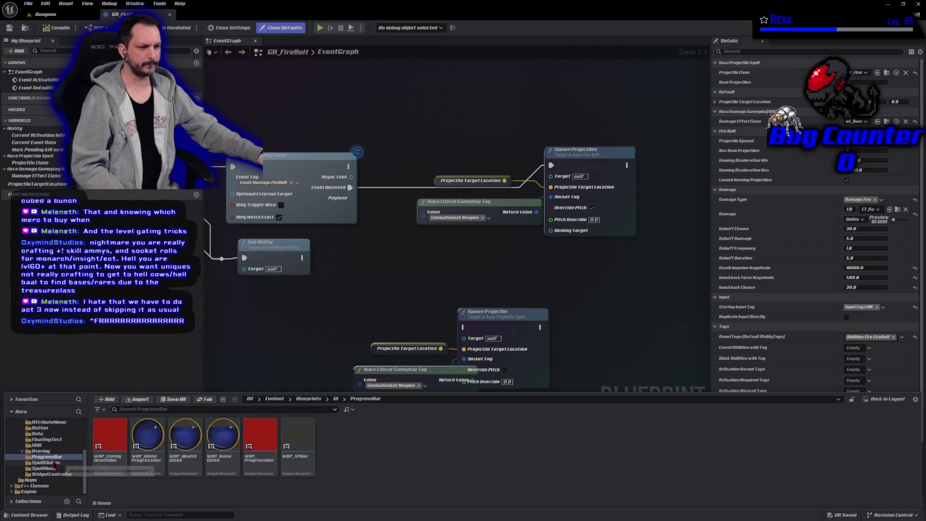
{"action": "scroll", "coordinate": [48, 458], "scroll_direction": "up", "scroll_amount": 2}
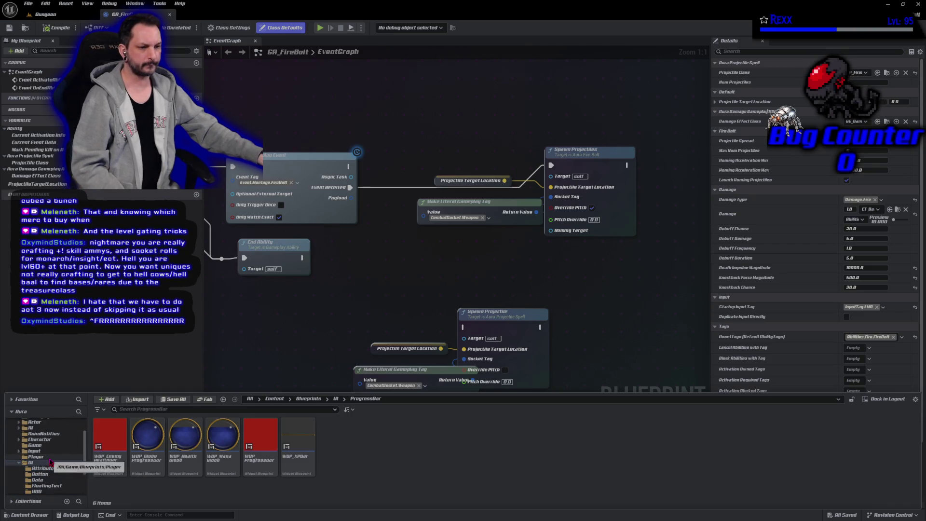
{"action": "left_click", "coordinate": [37, 434]}
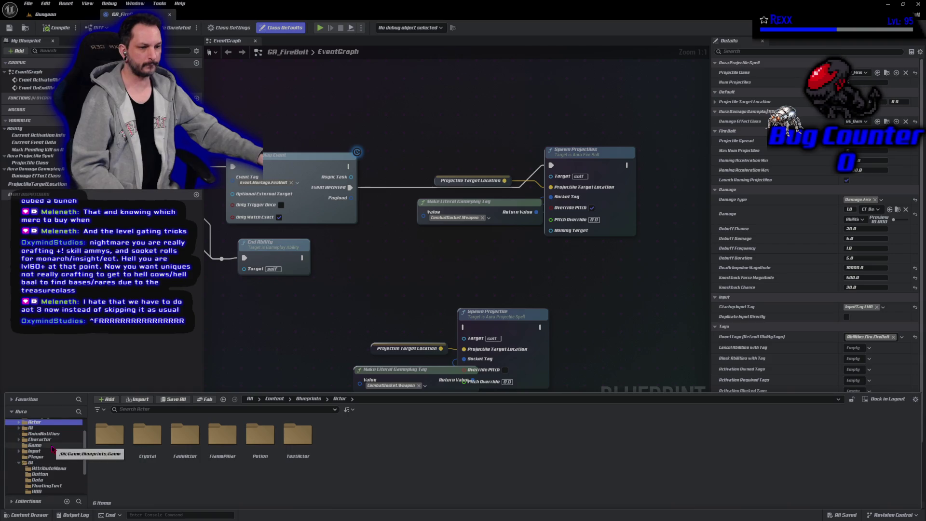
{"action": "left_click", "coordinate": [47, 428]}
Navigate Aura > Abilities > Fire > FireBolt and open BP_FireBolt
{"action": "left_click", "coordinate": [113, 464]}
{"action": "double_click", "coordinate": [114, 464]}
{"action": "double_click", "coordinate": [111, 462]}
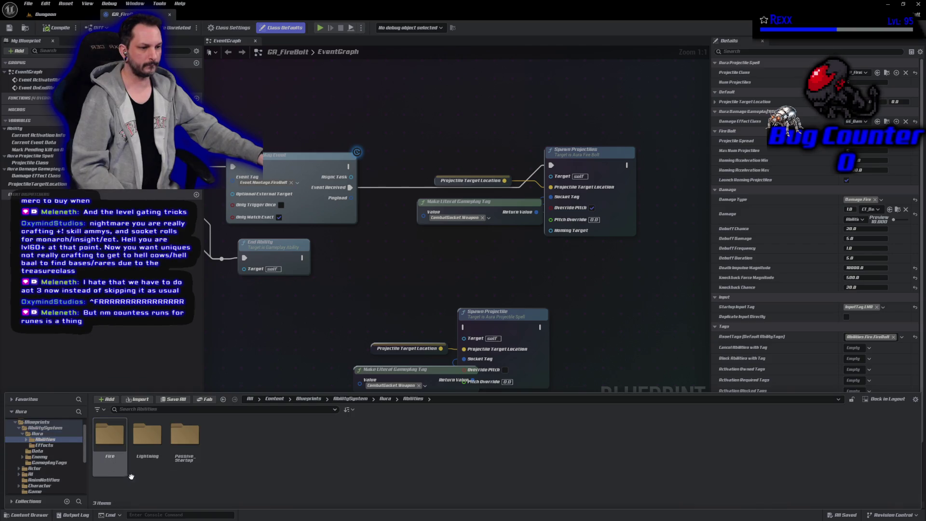
{"action": "double_click", "coordinate": [112, 458]}
{"action": "left_click", "coordinate": [119, 471]}
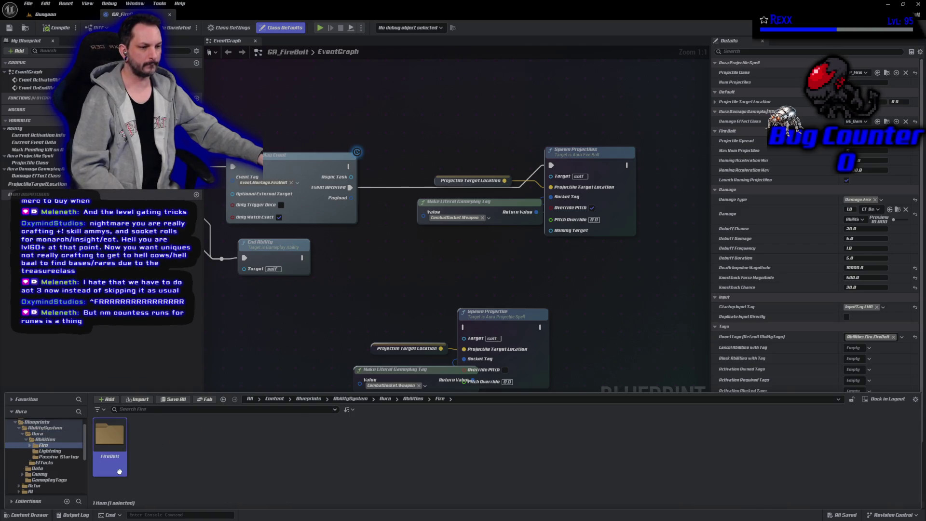
{"action": "double_click", "coordinate": [119, 471]}
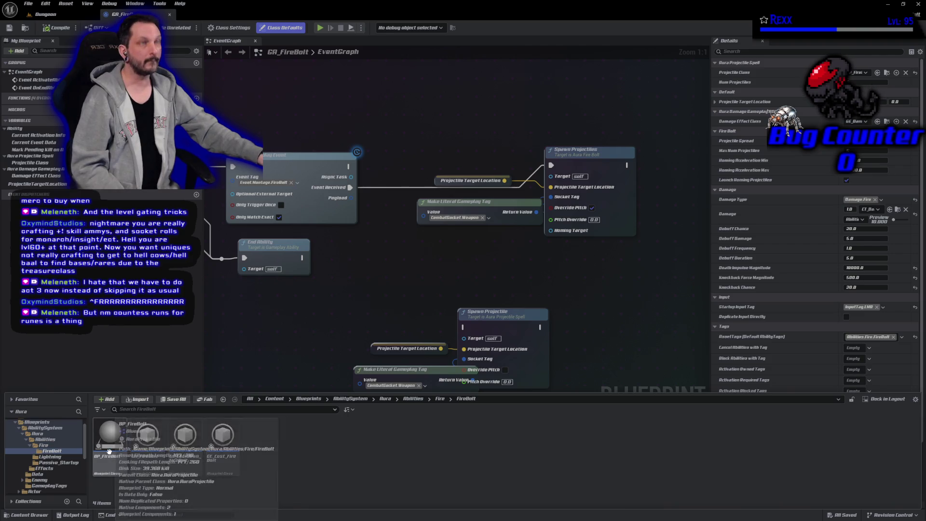
{"action": "double_click", "coordinate": [109, 451]}
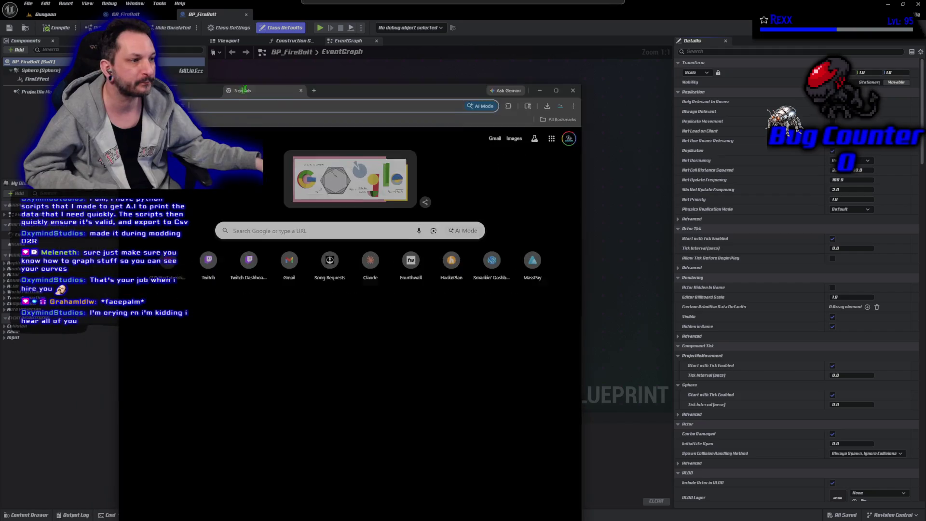
Start a new Google search in the browser
{"action": "left_click", "coordinate": [229, 206]}
Search Google for 'deadpool facepalm gif', open its DeviantArt page, then close the browser
{"action": "type", "text": "de"}
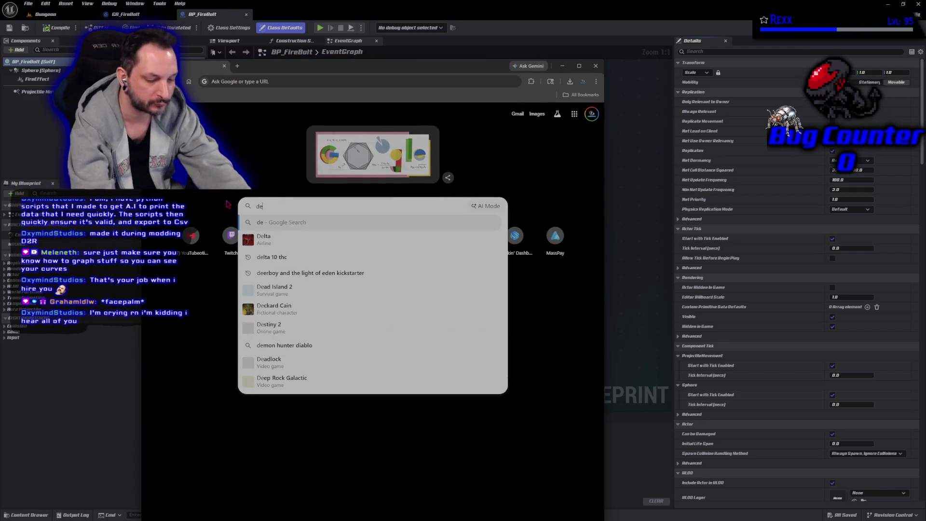
{"action": "type", "text": "adpool facepalm gif"}
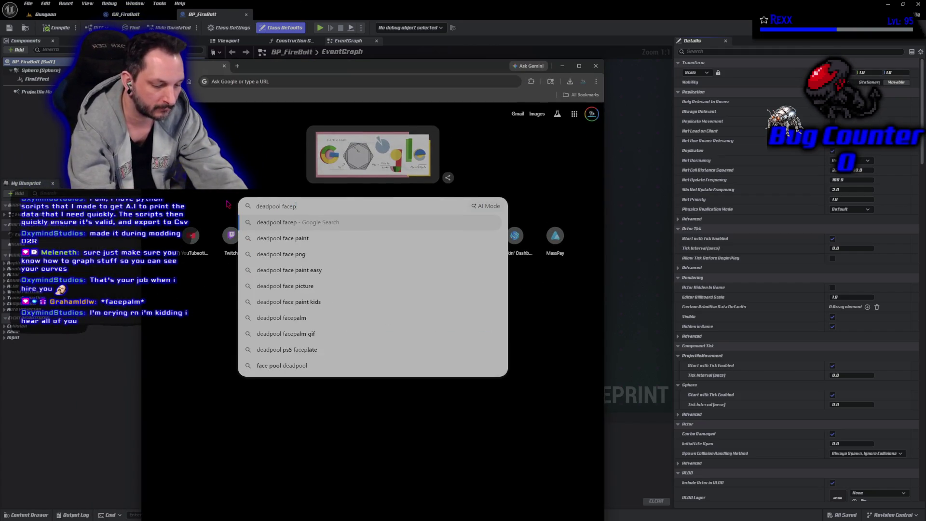
{"action": "key", "text": "Return"}
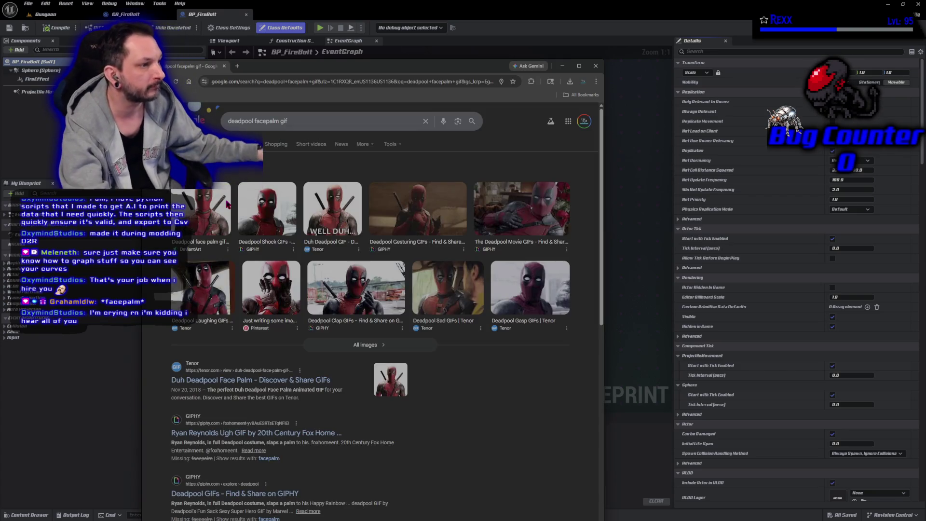
{"action": "left_click", "coordinate": [219, 222]}
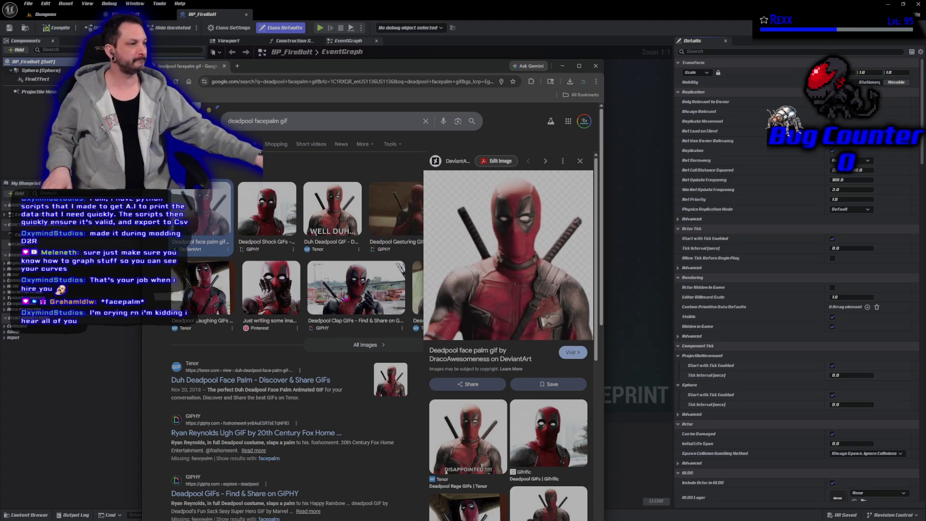
{"action": "left_click", "coordinate": [507, 254]}
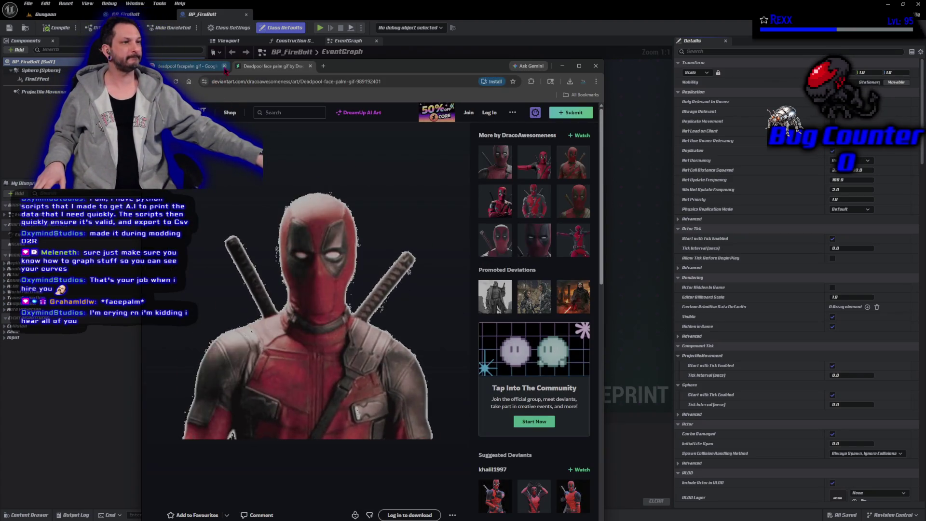
{"action": "left_click", "coordinate": [224, 66]}
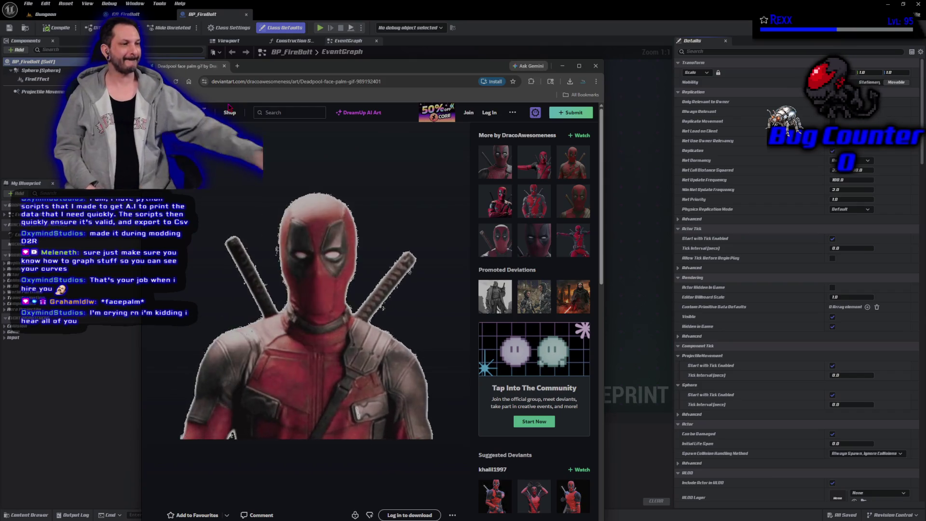
{"action": "left_click", "coordinate": [223, 65]}
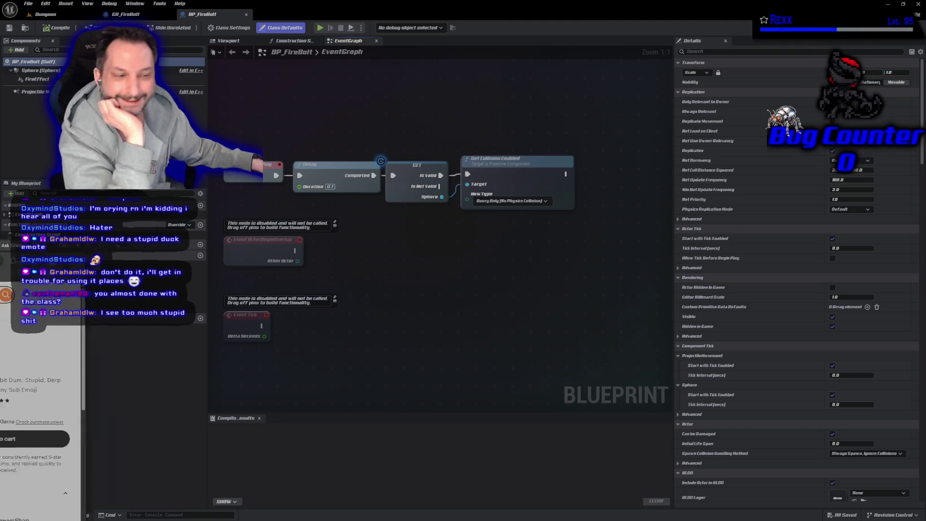
Bring back the browser with the Etsy emote listing and reposition its window
{"action": "key", "text": "alt+Tab"}
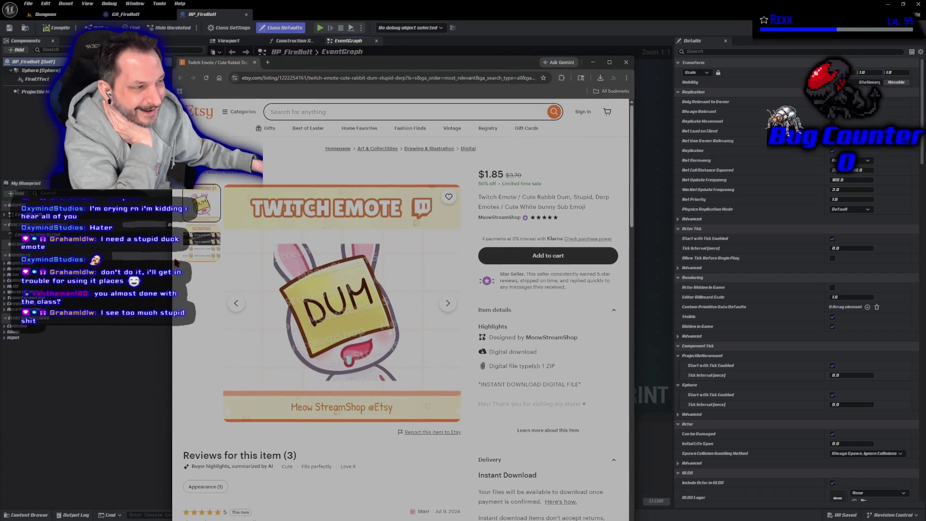
{"action": "left_click_drag", "start_coordinate": [208, 65], "coordinate": [210, 68]}
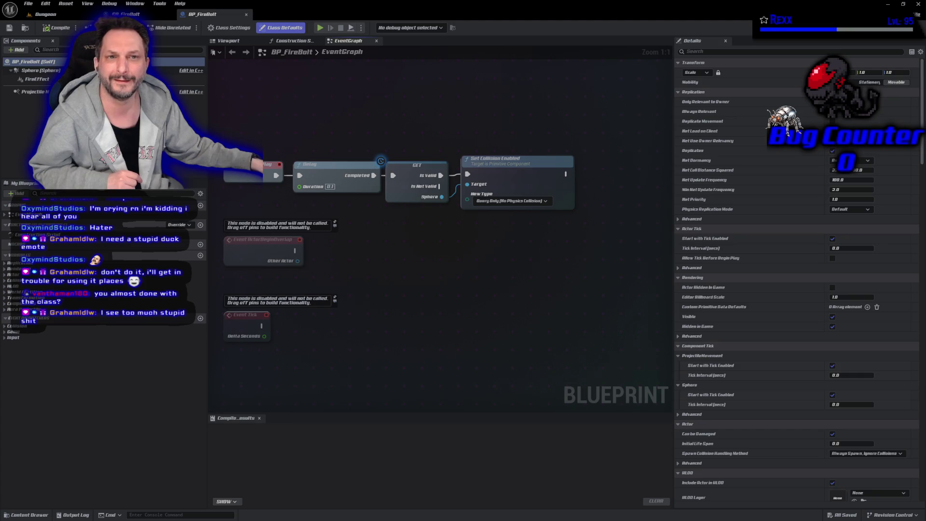
{"action": "key", "text": "alt+Tab"}
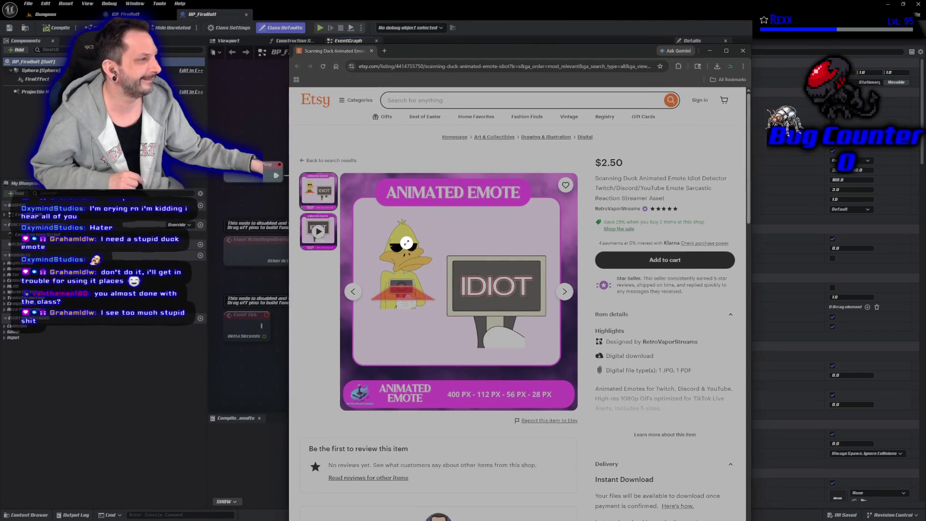
{"action": "left_click", "coordinate": [427, 275]}
{"action": "left_click", "coordinate": [317, 237]}
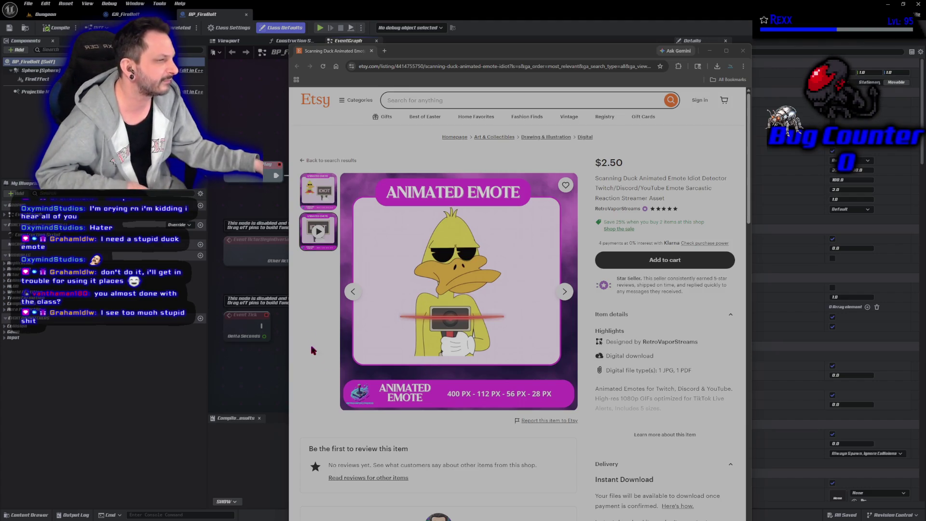
{"action": "left_click", "coordinate": [371, 50]}
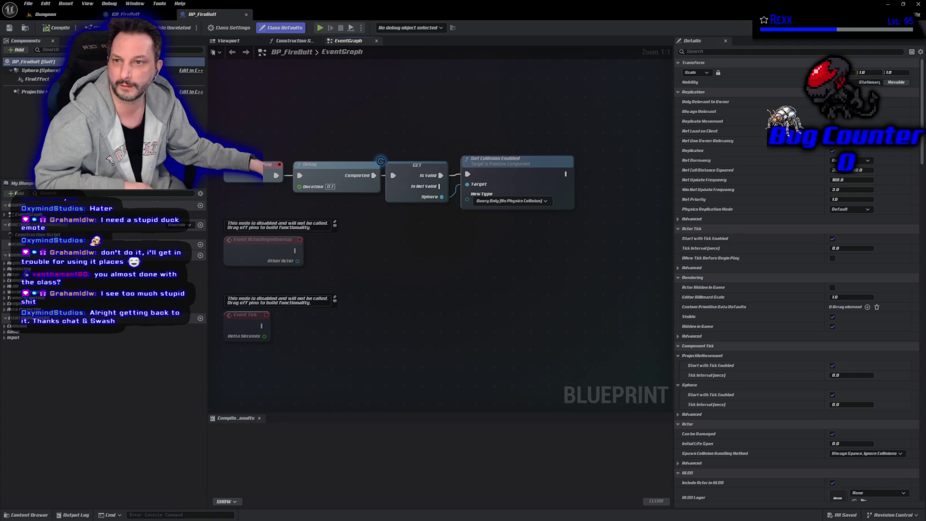
{"action": "key", "text": "alt+Tab"}
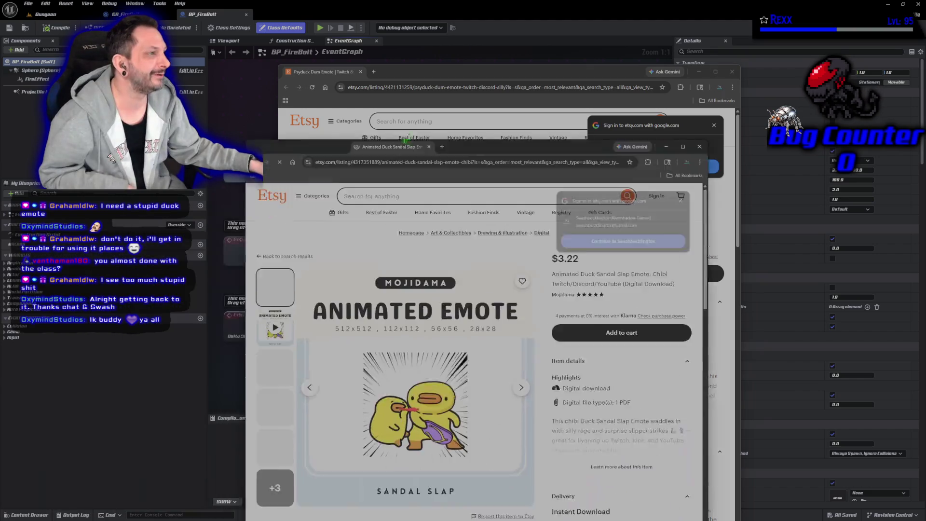
Play the Funny Duck Reaction Emote's animated preview video
{"action": "left_click", "coordinate": [306, 256]}
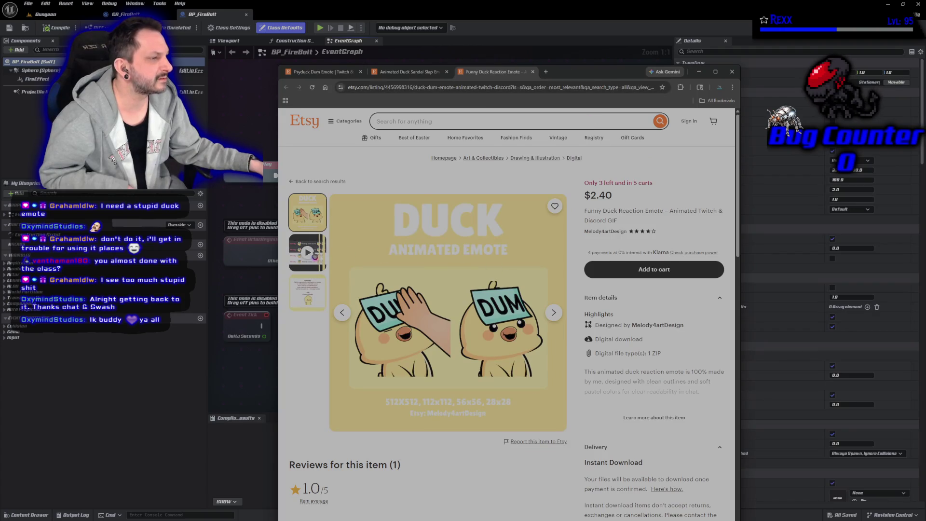
Browse the duck emote listings and close the Psyduck Dum Emote tab
{"action": "left_click", "coordinate": [315, 255]}
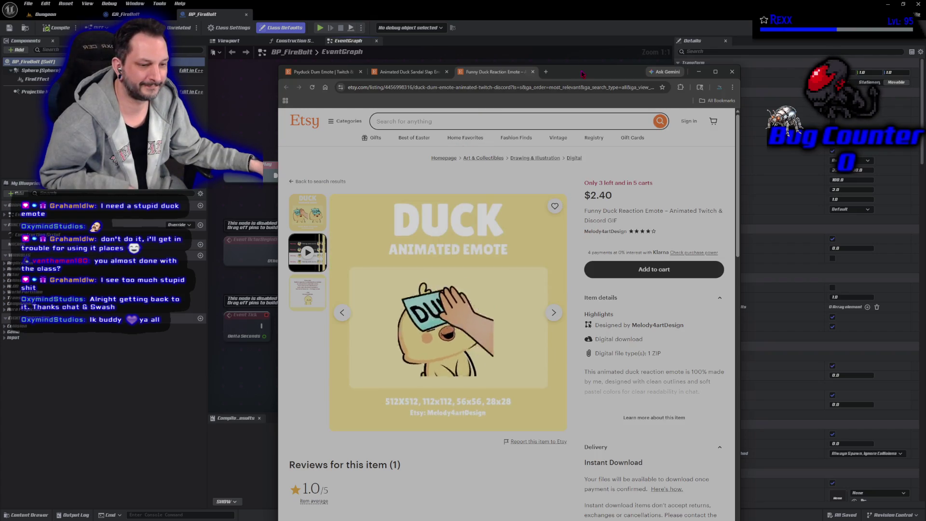
{"action": "left_click", "coordinate": [410, 72]}
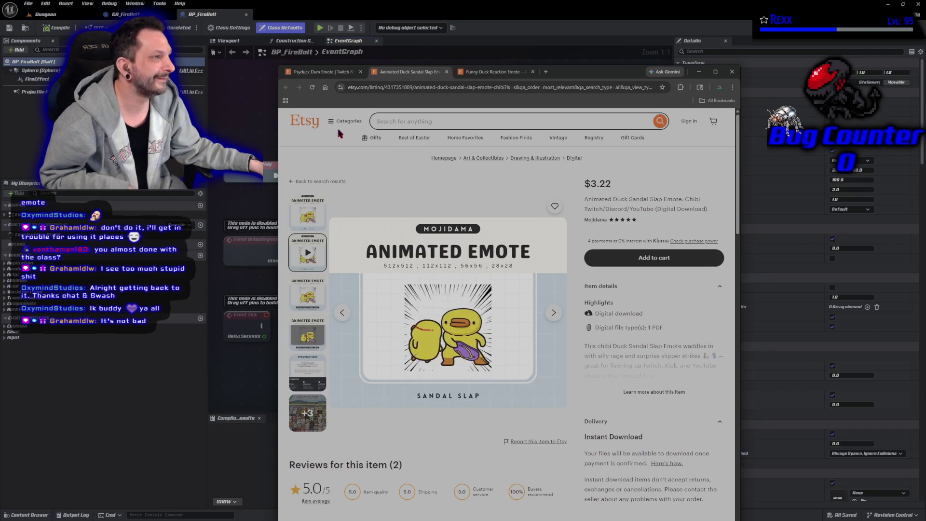
{"action": "left_click", "coordinate": [331, 76]}
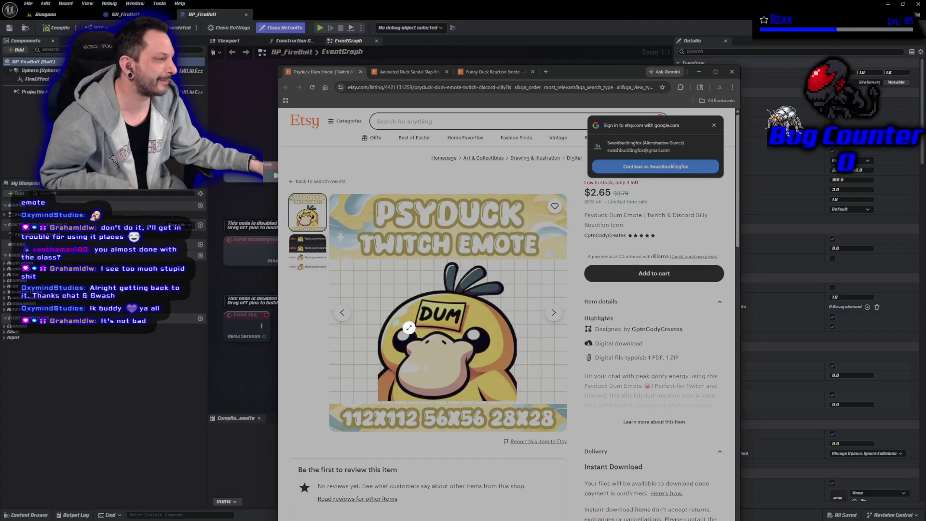
{"action": "middle_click", "coordinate": [335, 75]}
Return to the Funny Duck Reaction Emote listing, replay its preview, and move the browser down
{"action": "left_click", "coordinate": [405, 72]}
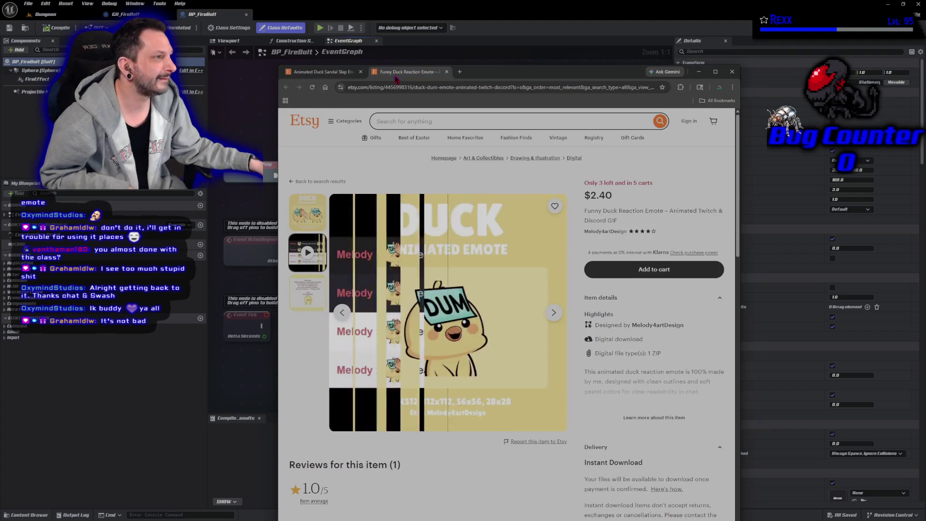
{"action": "left_click", "coordinate": [342, 312]}
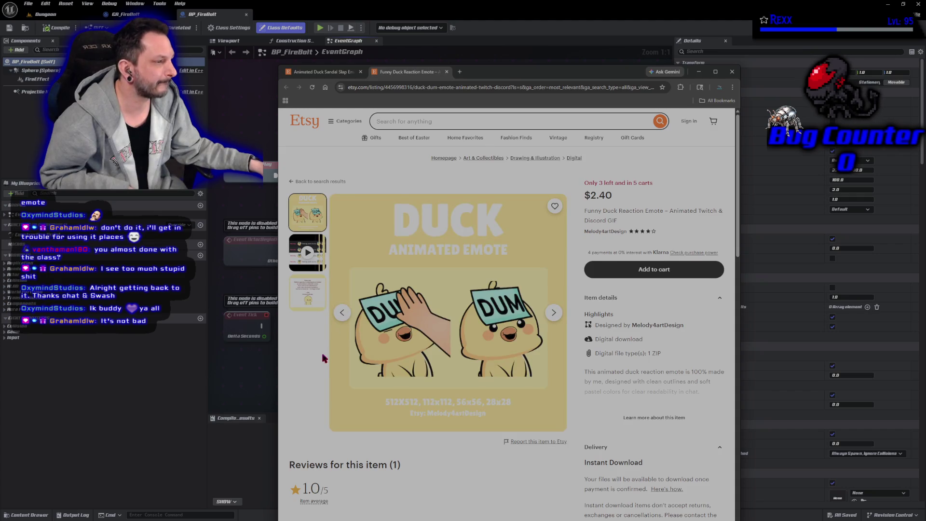
{"action": "left_click", "coordinate": [308, 254]}
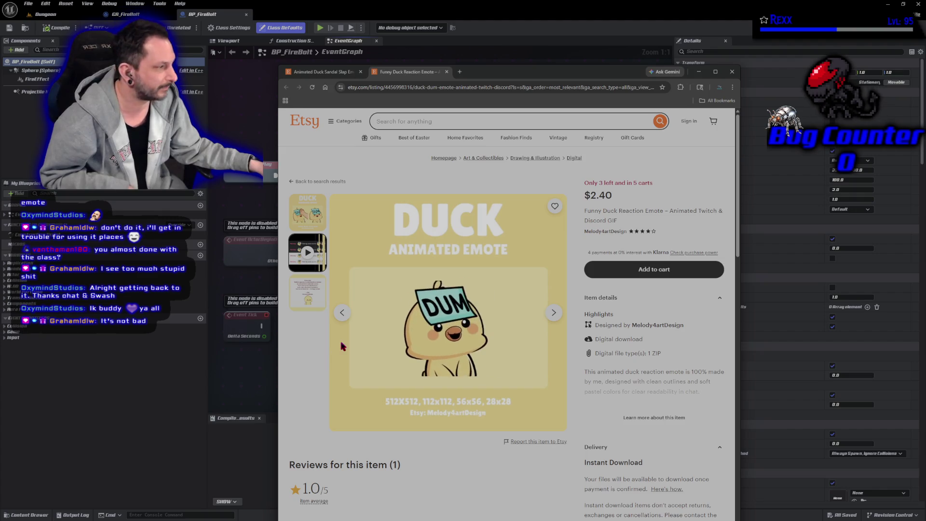
{"action": "mouse_move", "coordinate": [512, 71]}
{"action": "left_mouse_down"}
{"action": "mouse_move", "coordinate": [512, 99]}
{"action": "mouse_move", "coordinate": [925, 100]}
{"action": "left_mouse_up"}
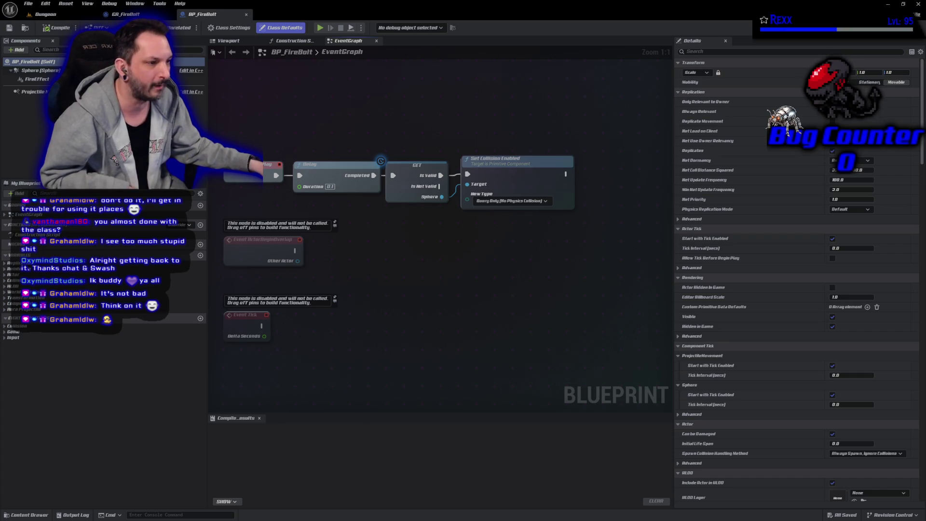
Pan the BP_FireBolt event graph slightly upward
{"action": "left_click_drag", "start_coordinate": [360, 415], "coordinate": [361, 408]}
{"action": "left_click_drag", "start_coordinate": [357, 337], "coordinate": [361, 348]}
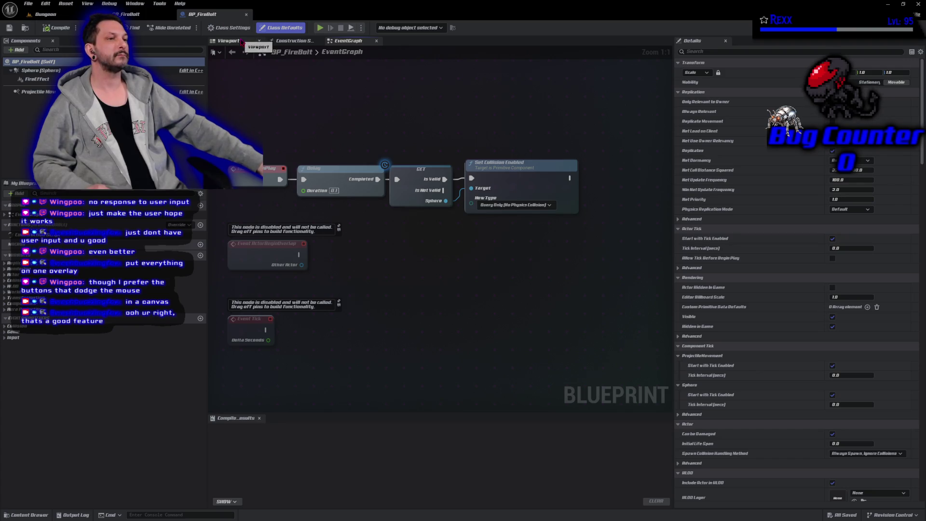
Switch BP_FireBolt to its Viewport and select the ProjectileMovement component
{"action": "left_click", "coordinate": [241, 42]}
{"action": "left_click", "coordinate": [36, 91]}
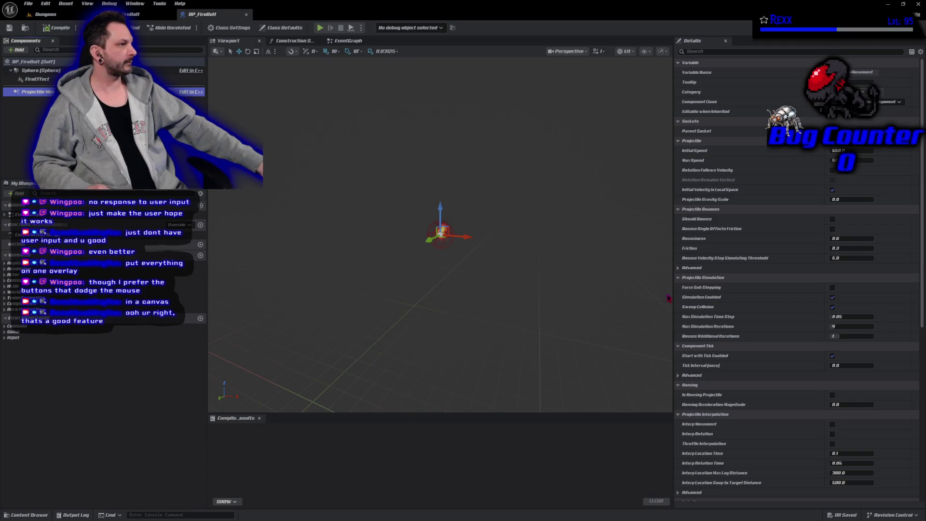
Set Projectile Gravity Scale to 1.0, compile BP_FireBolt, and Play in Editor (Alt+P)
{"action": "left_click", "coordinate": [838, 198]}
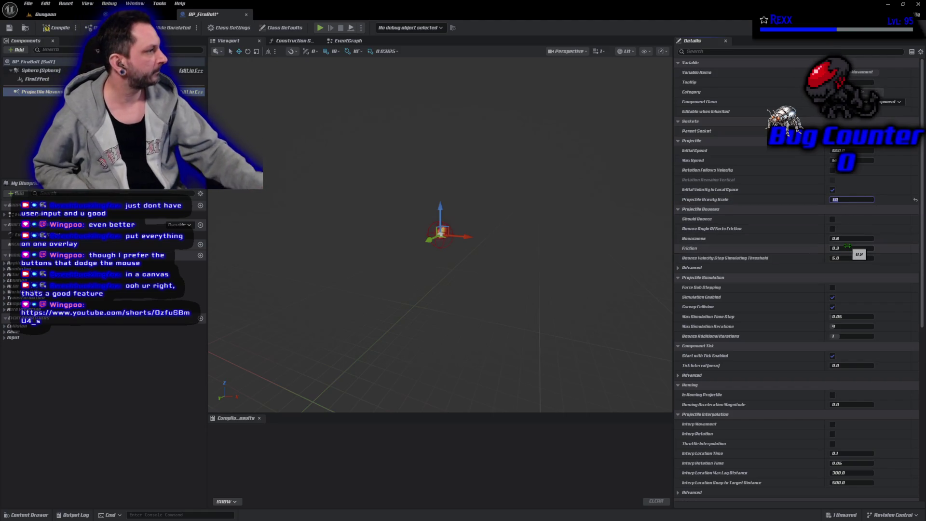
{"action": "key", "text": "Return"}
{"action": "left_click", "coordinate": [66, 30]}
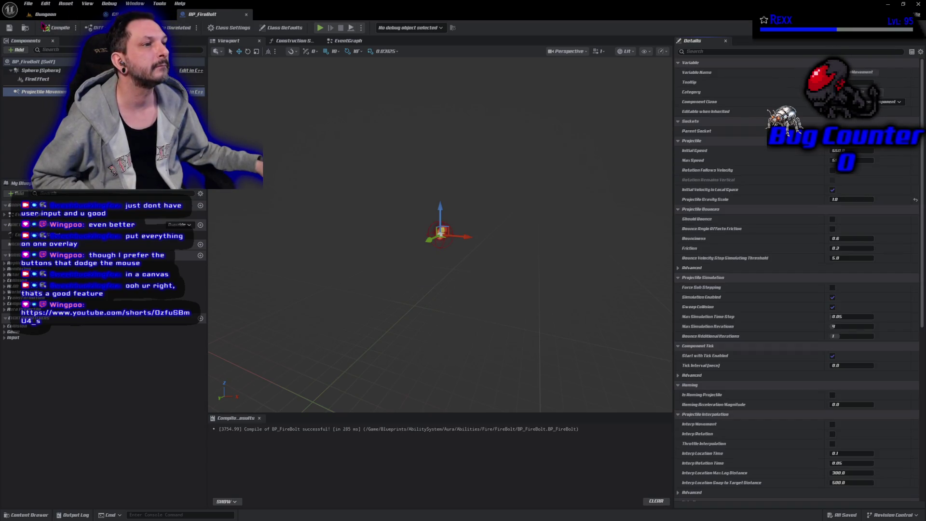
{"action": "key", "text": "alt+p"}
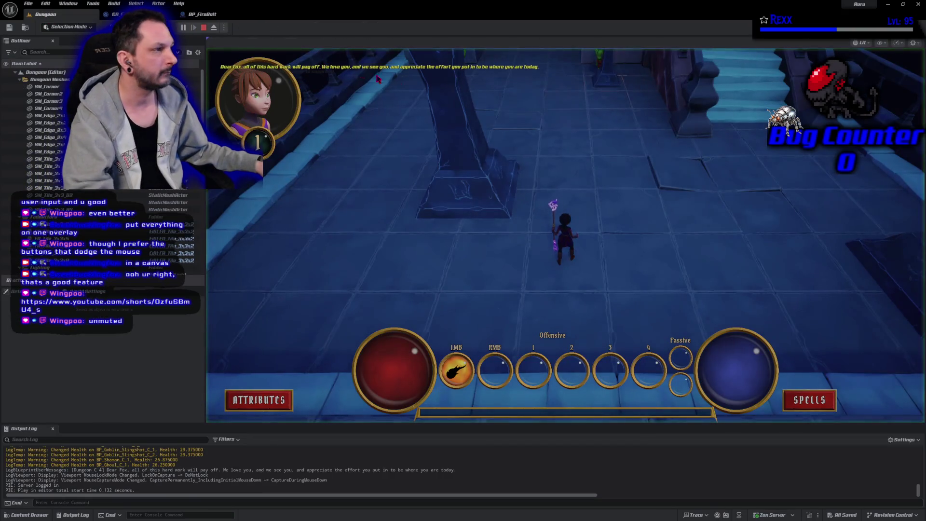
Cast three fire bolts at the red goblin, then stop the play session
{"action": "left_click", "coordinate": [595, 171]}
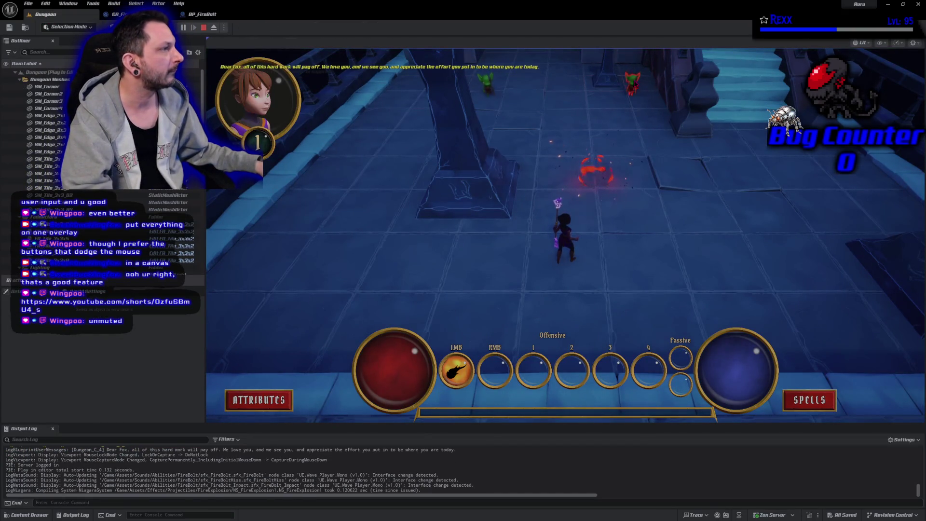
{"action": "left_click", "coordinate": [608, 140]}
{"action": "left_click", "coordinate": [611, 135]}
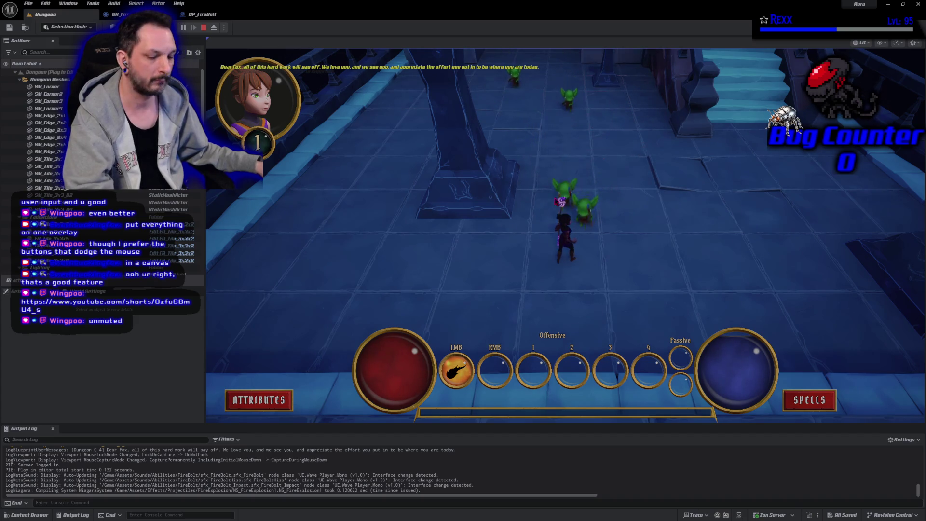
{"action": "key", "text": "Escape"}
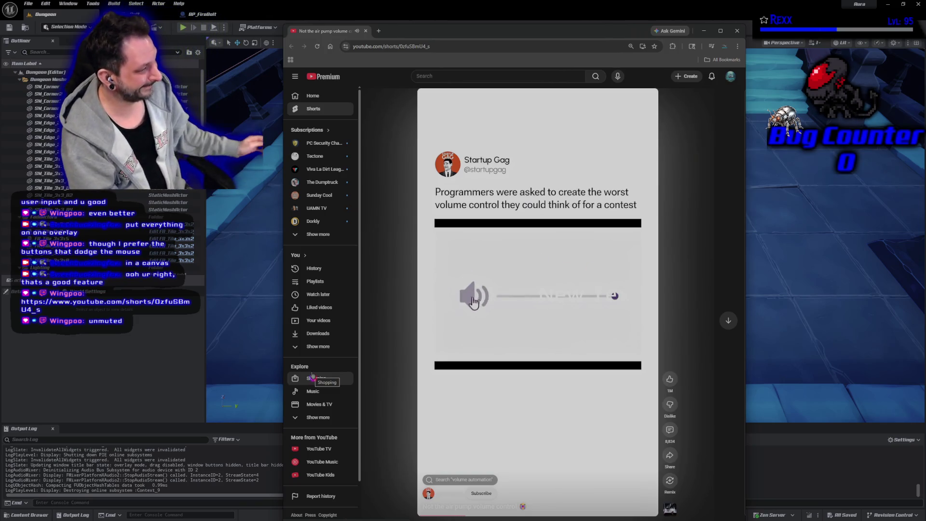
Like the Short, clear the accidental text selection, and close the browser
{"action": "left_click", "coordinate": [669, 378]}
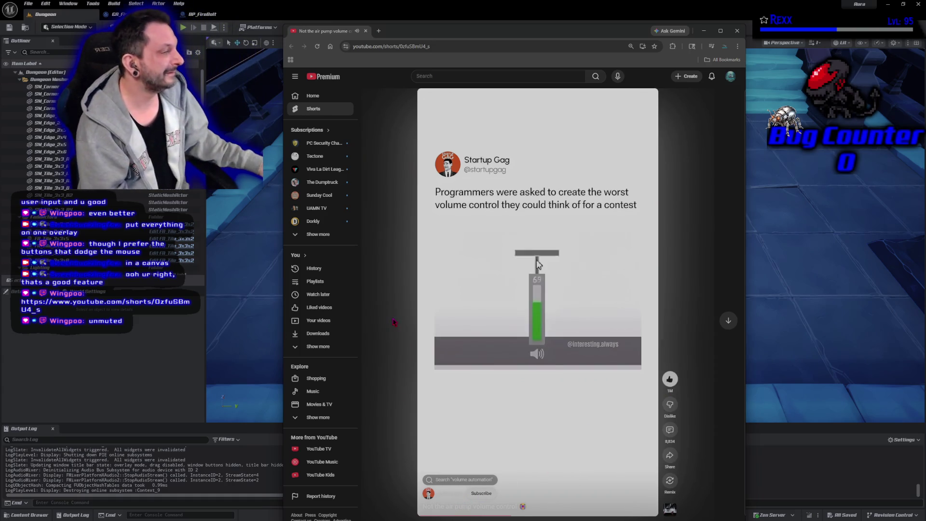
{"action": "mouse_move", "coordinate": [422, 424]}
{"action": "left_mouse_down"}
{"action": "mouse_move", "coordinate": [520, 505]}
{"action": "mouse_move", "coordinate": [299, 519]}
{"action": "left_mouse_up"}
{"action": "left_click", "coordinate": [404, 340]}
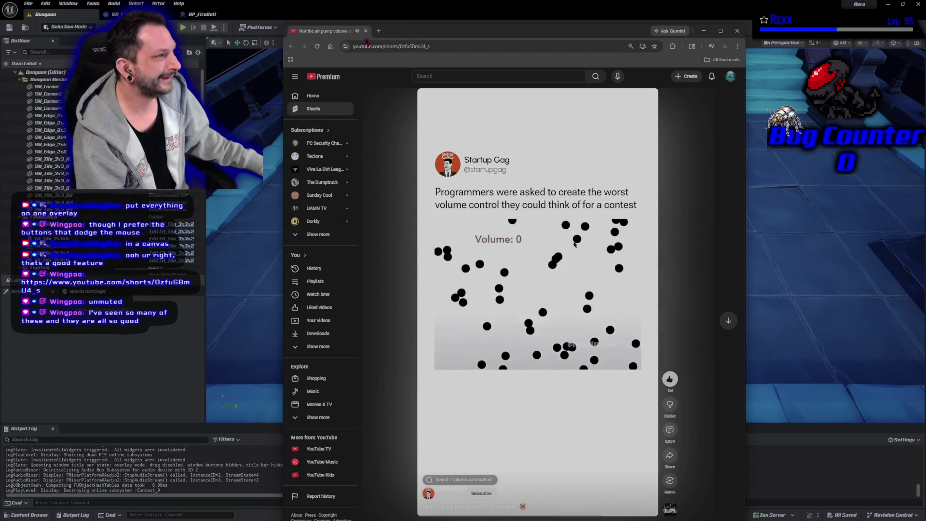
{"action": "left_click", "coordinate": [365, 30]}
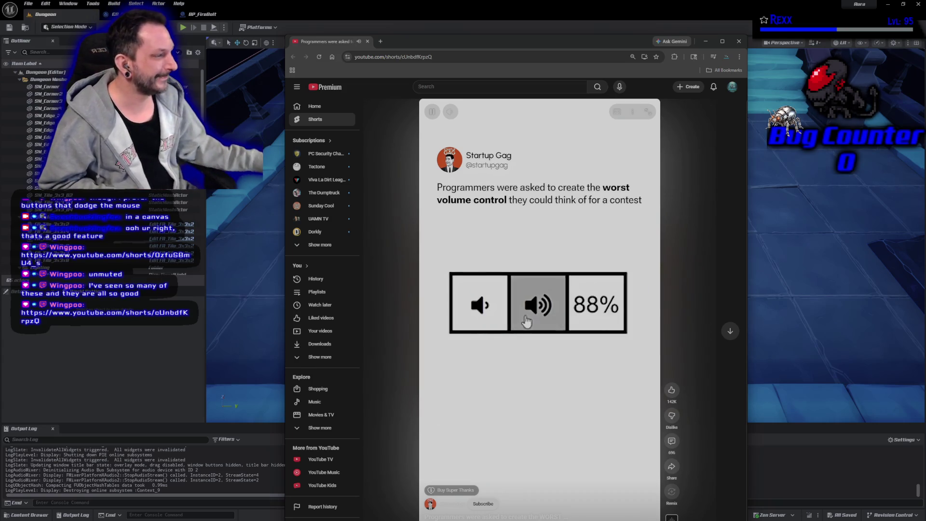
Pause the volume-control Short, like it, and close the browser to return to the editor
{"action": "left_click", "coordinate": [586, 238]}
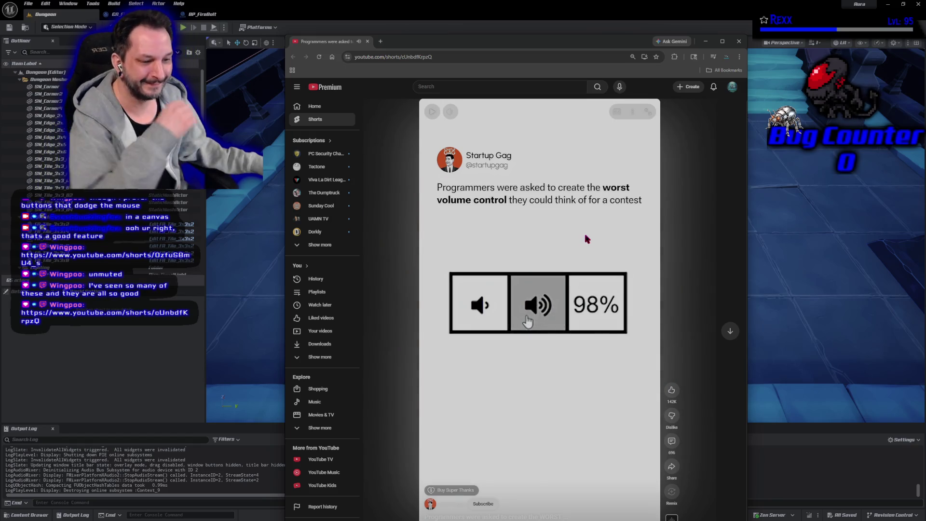
{"action": "right_click", "coordinate": [672, 387]}
{"action": "left_click", "coordinate": [672, 388]}
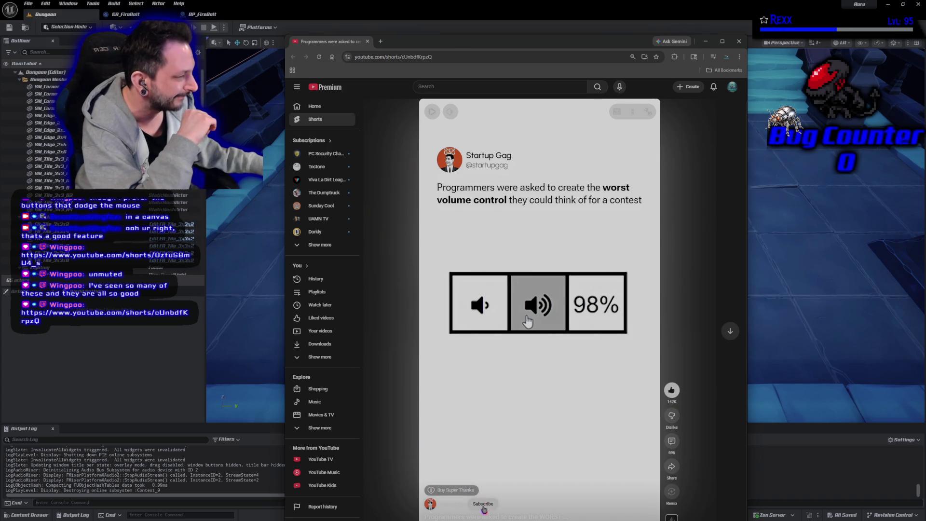
{"action": "left_click", "coordinate": [367, 41]}
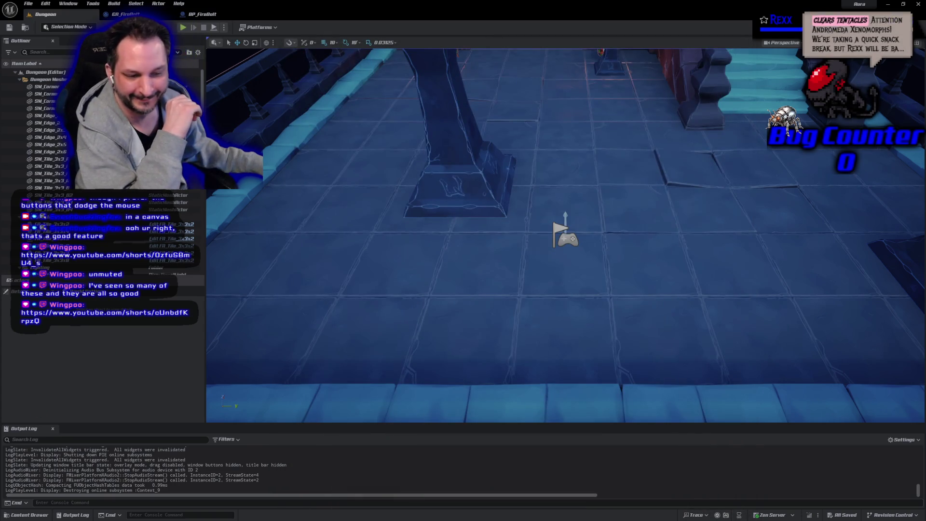
After a quick play check, set GA_FireBolt's Spawn Projectiles Pitch Override to 45 and compile
{"action": "key", "text": "alt+p"}
{"action": "key", "text": "Escape"}
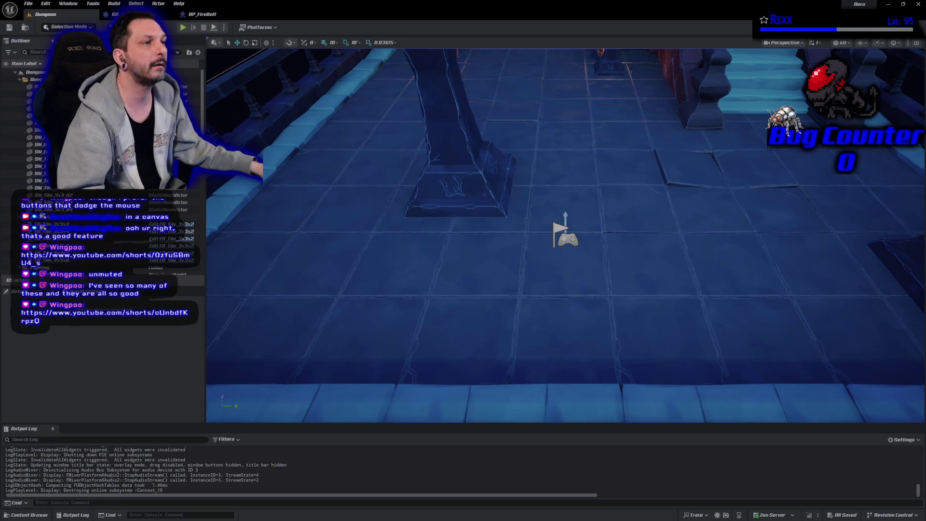
{"action": "left_click", "coordinate": [114, 14]}
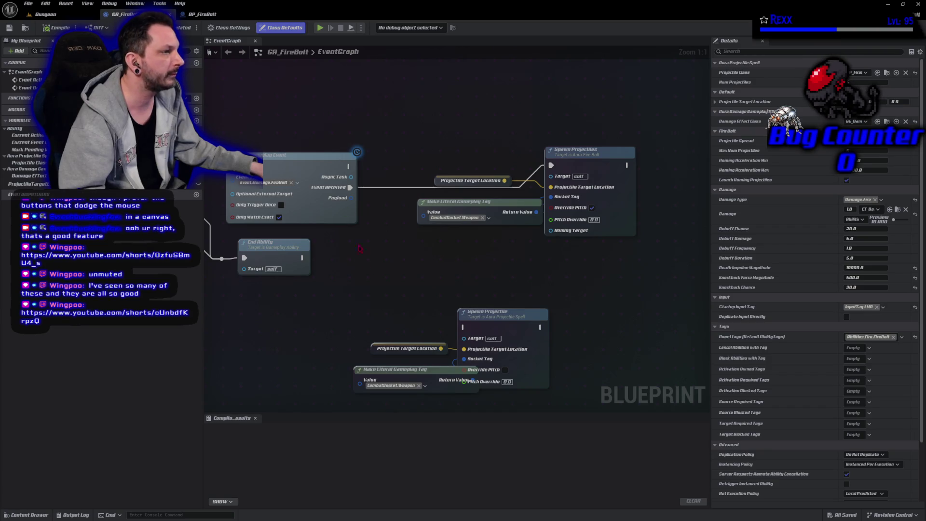
{"action": "left_click", "coordinate": [538, 231]}
{"action": "type", "text": "45"}
{"action": "key", "text": "Return"}
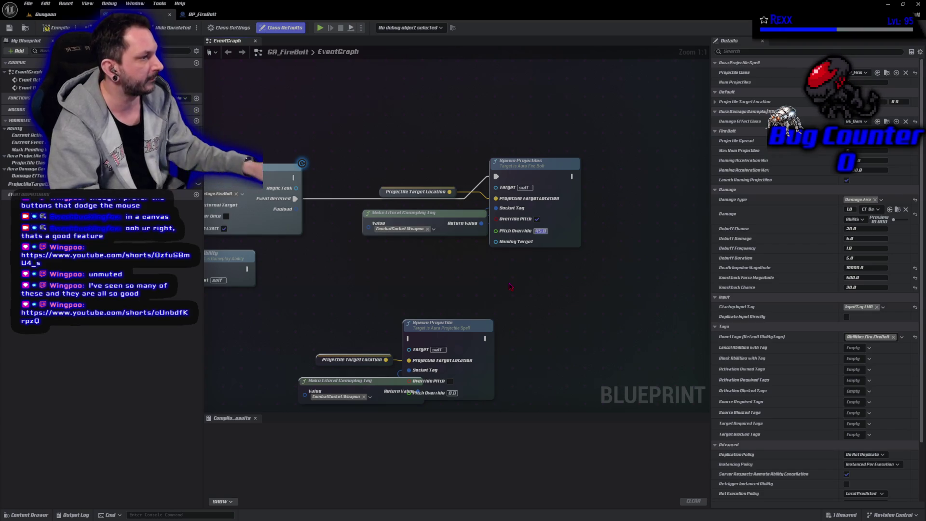
{"action": "left_click", "coordinate": [56, 29]}
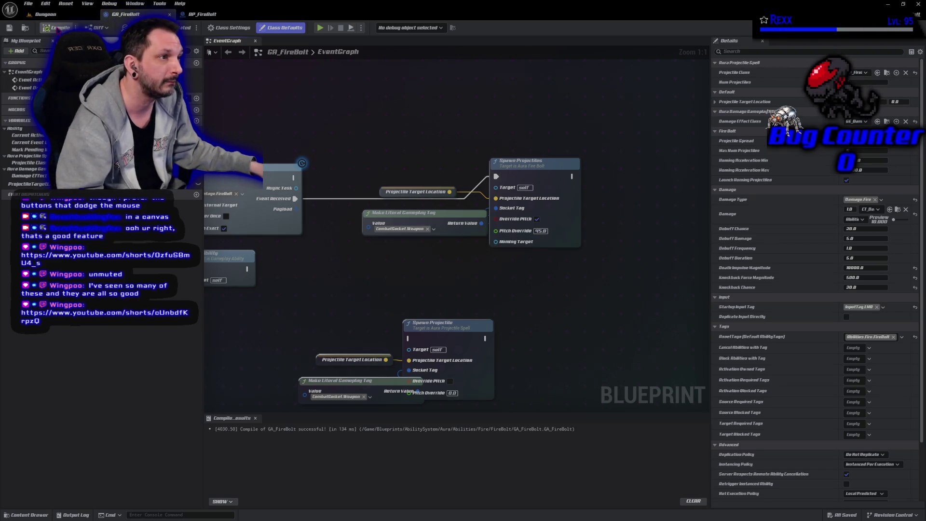
{"action": "left_click", "coordinate": [322, 29]}
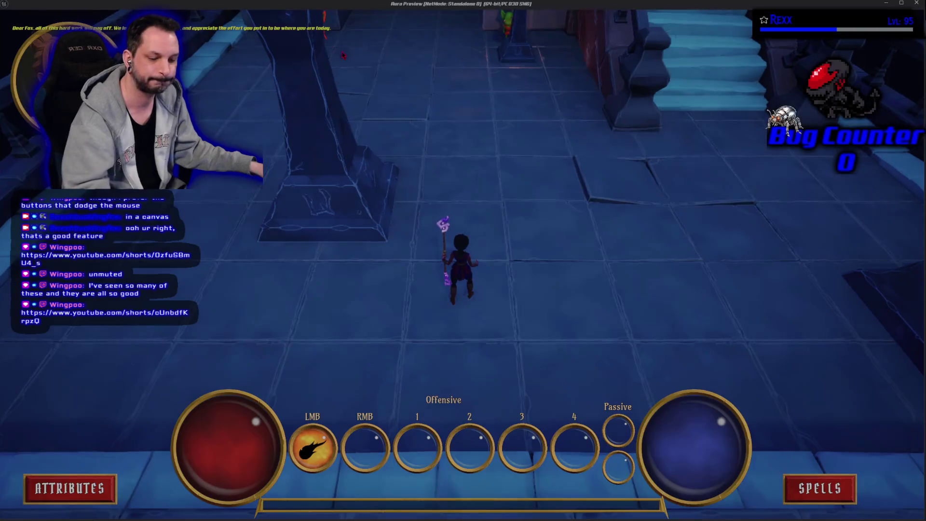
{"action": "left_click", "coordinate": [550, 36]}
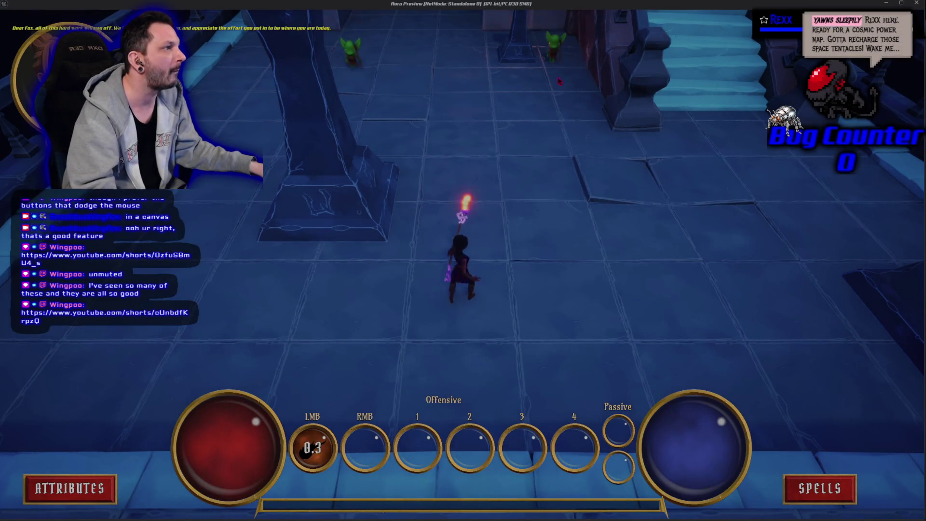
{"action": "left_click", "coordinate": [543, 103]}
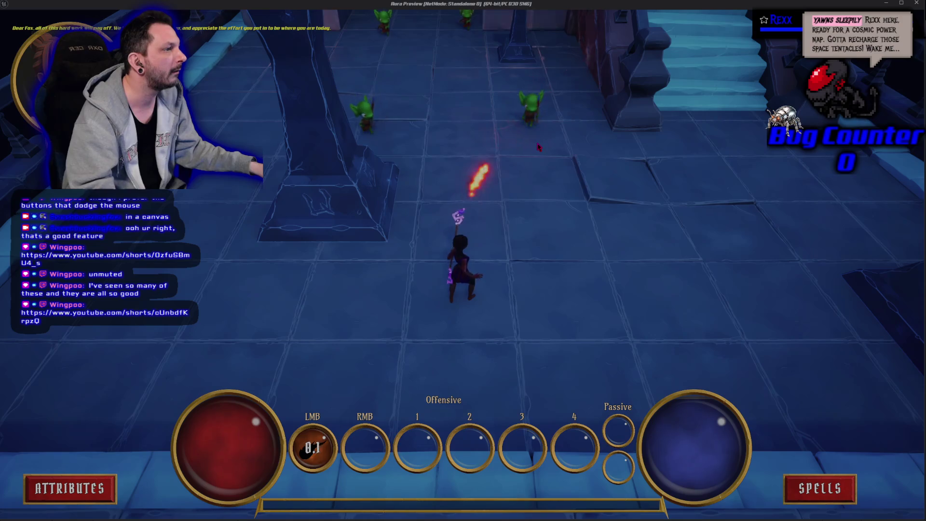
{"action": "key", "text": "Escape"}
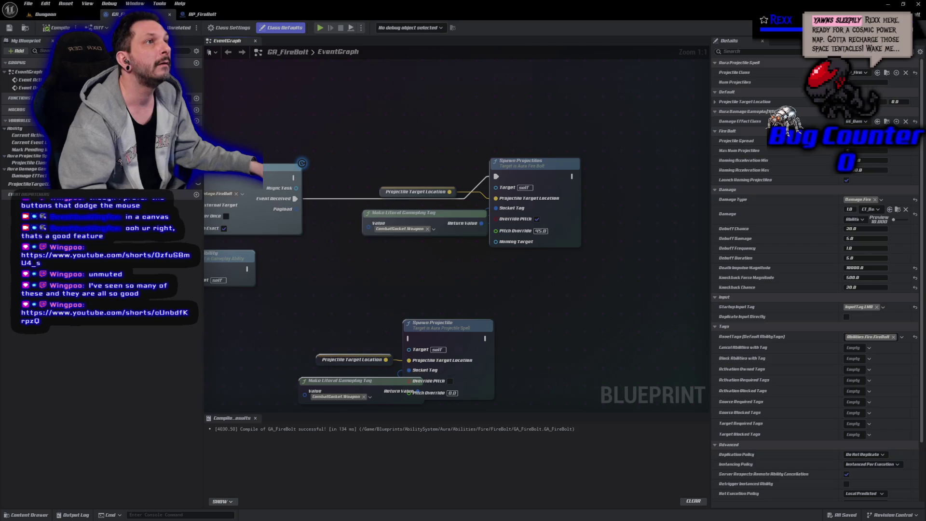
Set BP_FireBolt's projectile Initial Speed to 750 and recompile the blueprint
{"action": "left_click", "coordinate": [208, 14]}
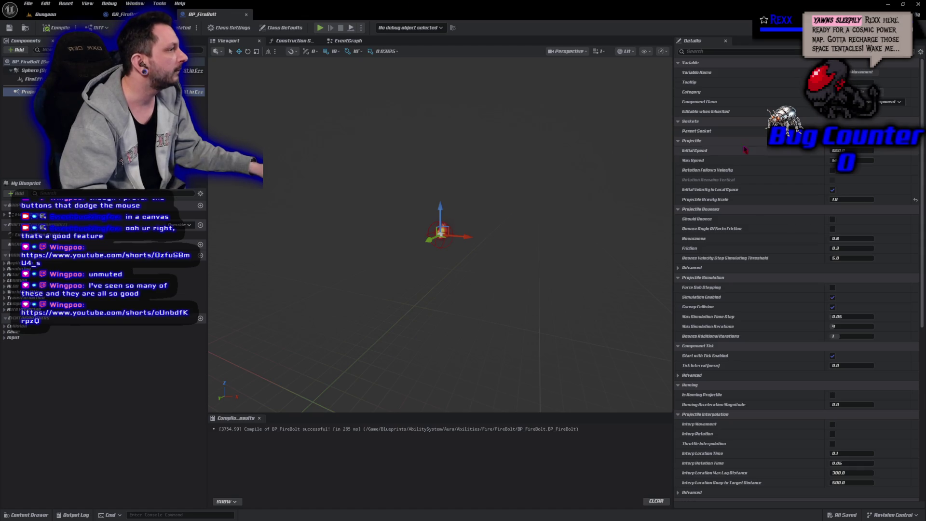
{"action": "left_click", "coordinate": [839, 150]}
{"action": "type", "text": "750"}
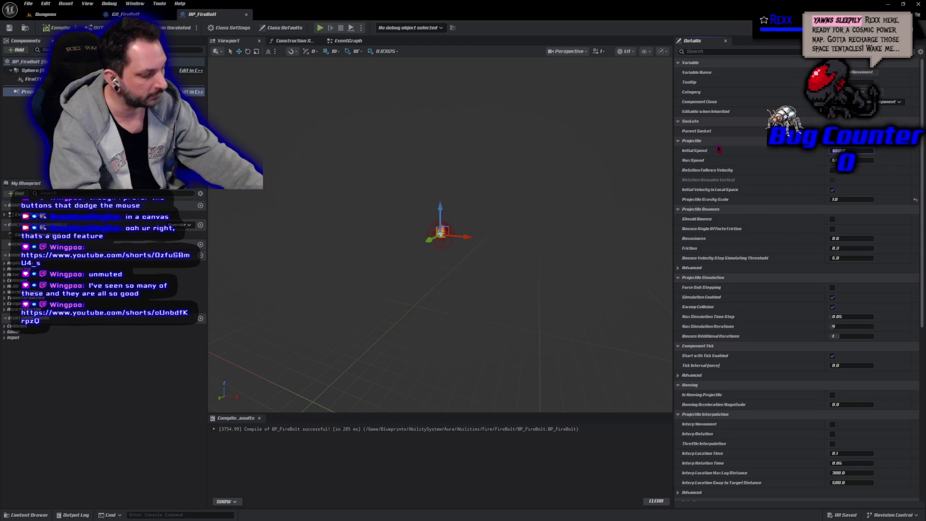
{"action": "key", "text": "Return"}
{"action": "left_click", "coordinate": [57, 27]}
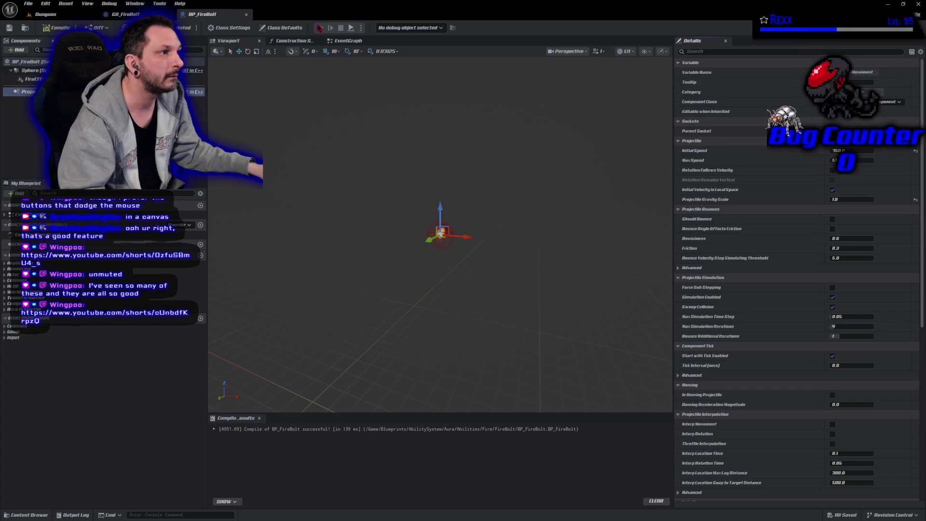
Play the game, cast a firebolt toward the goblins, then stop
{"action": "left_click", "coordinate": [320, 27]}
{"action": "left_click", "coordinate": [395, 154]}
{"action": "left_click", "coordinate": [529, 65]}
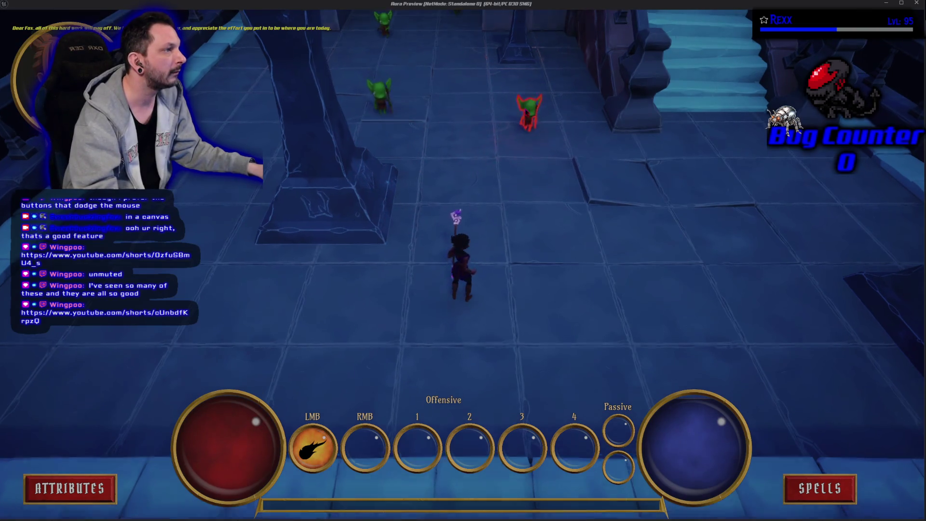
{"action": "key", "text": "Escape"}
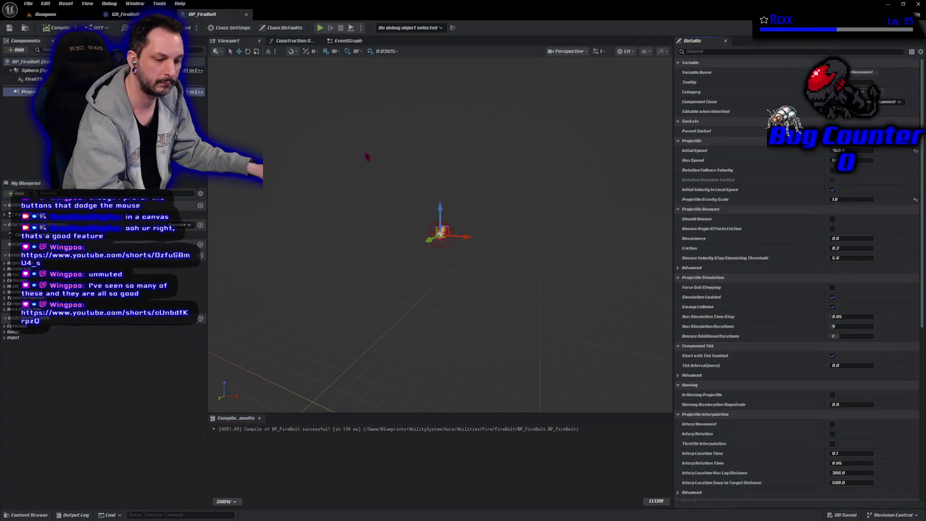
Play again, cast three firebolts at the upper and nearby goblins, then stop
{"action": "left_click", "coordinate": [320, 28]}
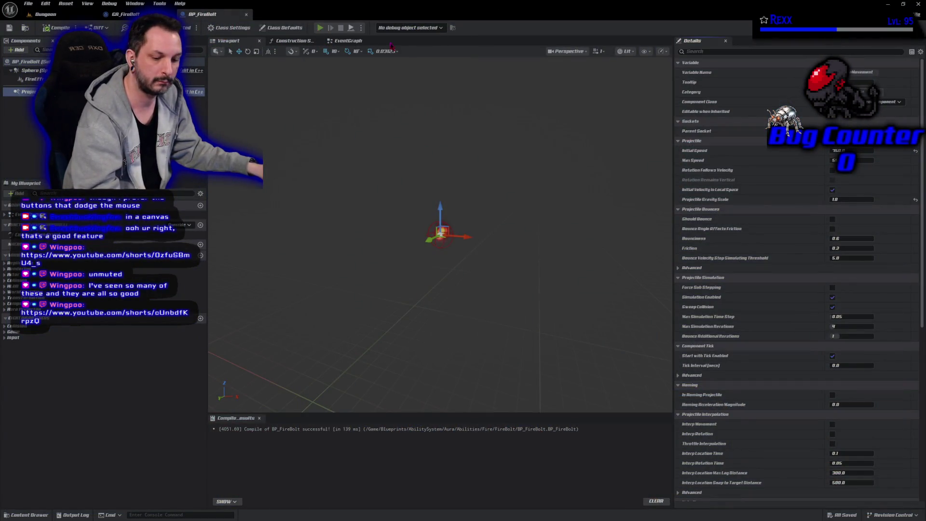
{"action": "left_click", "coordinate": [545, 51]}
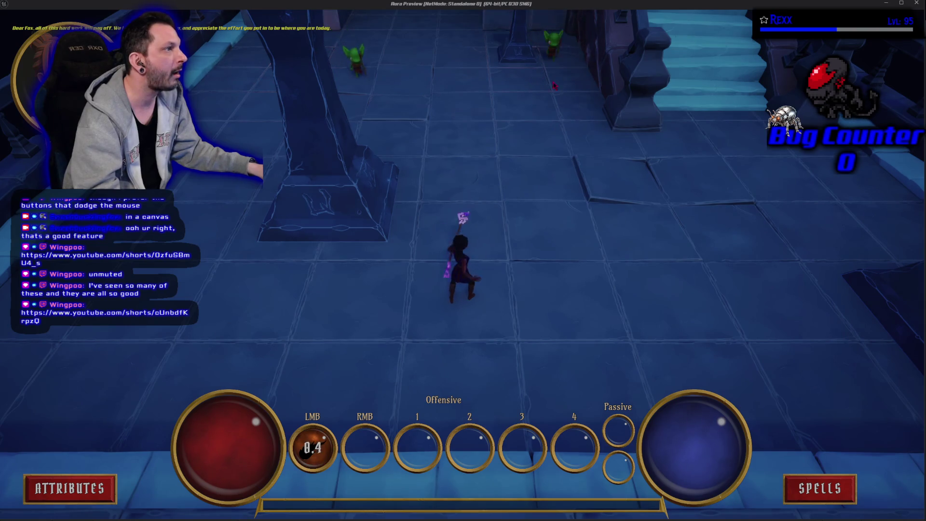
{"action": "left_click", "coordinate": [535, 97]}
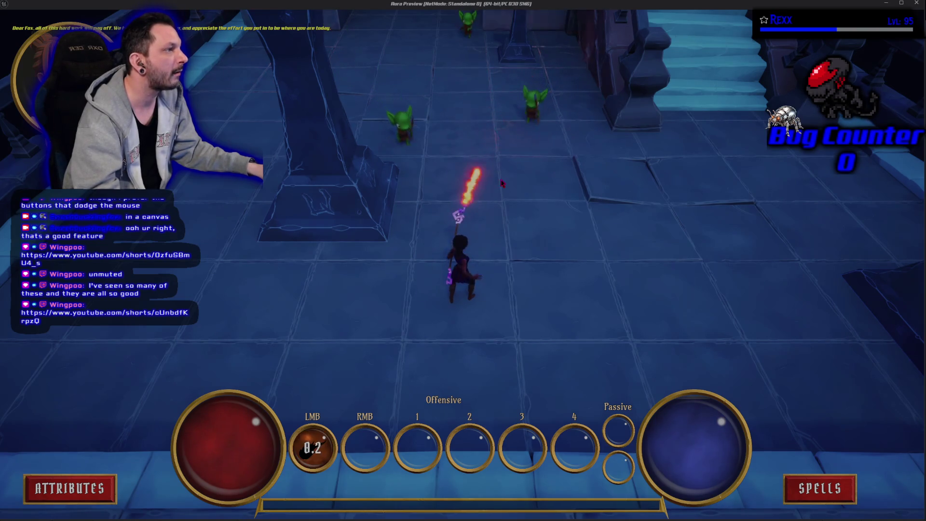
{"action": "left_click", "coordinate": [447, 224]}
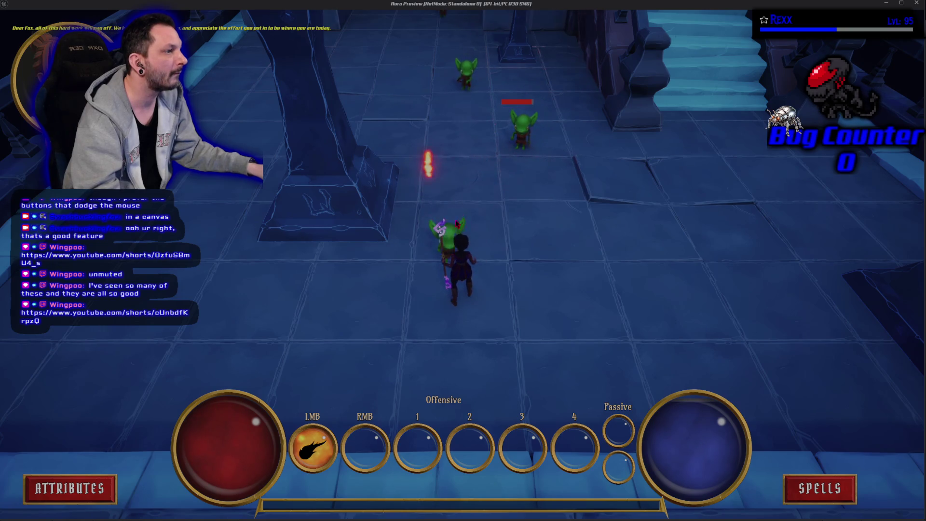
{"action": "key", "text": "Escape"}
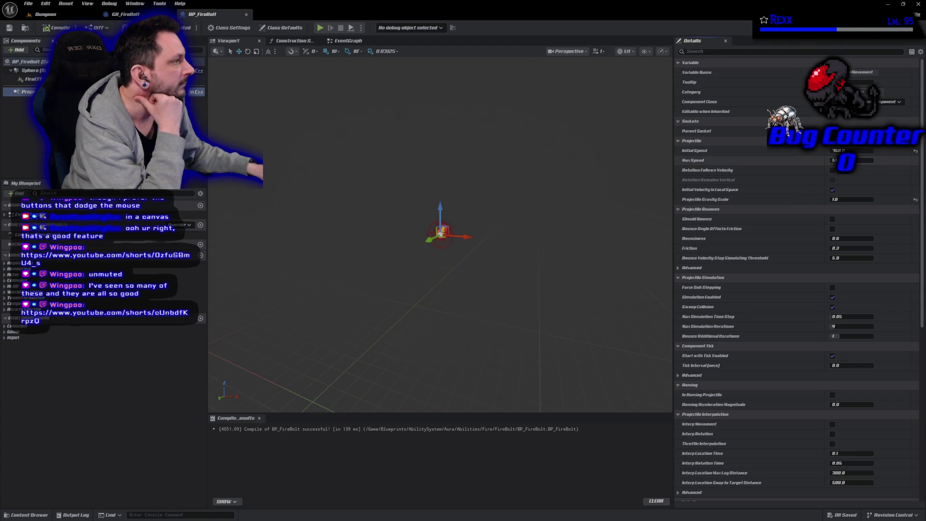
Commit the new Max Speed, recompile BP_FireBolt, and test three firebolts on the goblins in play mode
{"action": "key", "text": "Return"}
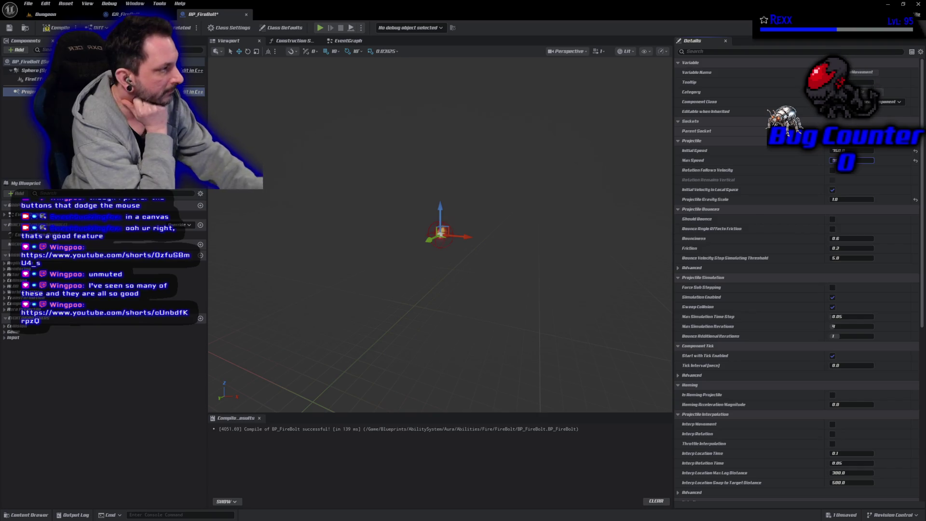
{"action": "left_click", "coordinate": [58, 28]}
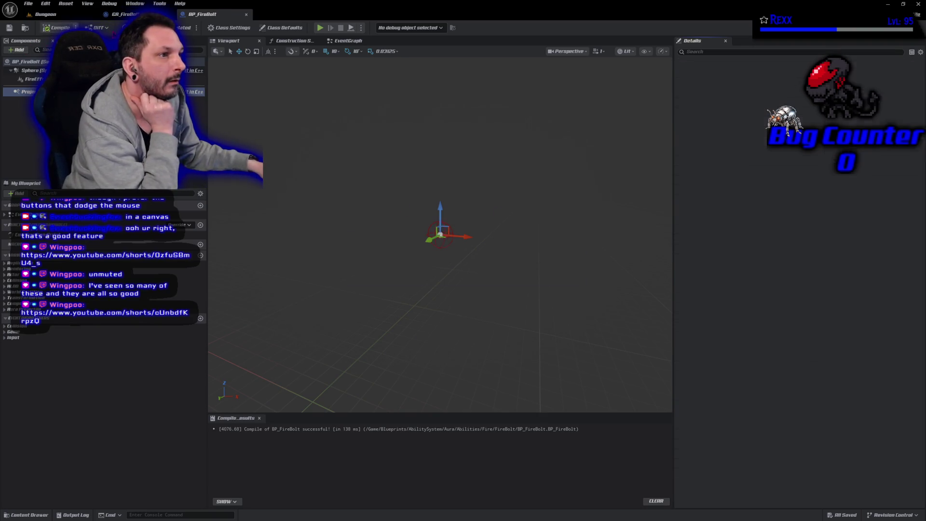
{"action": "left_click", "coordinate": [320, 27]}
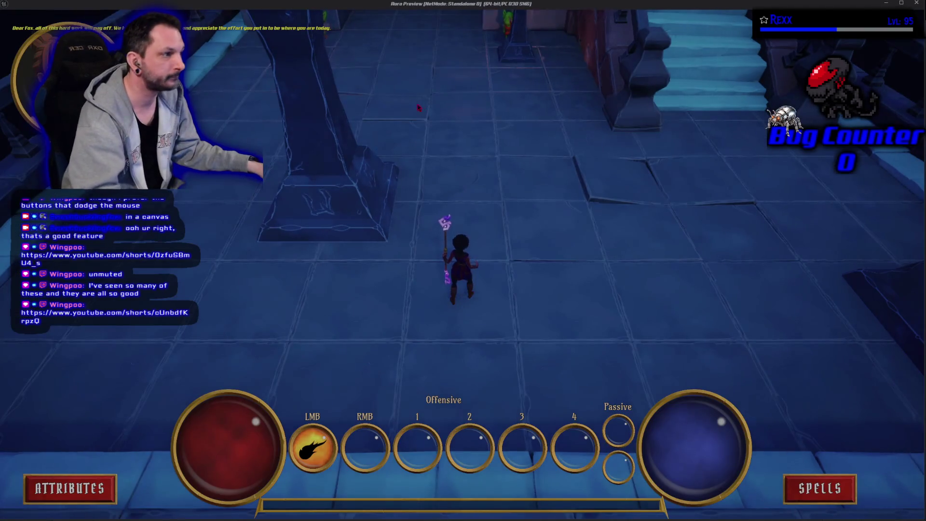
{"action": "left_click", "coordinate": [552, 108]}
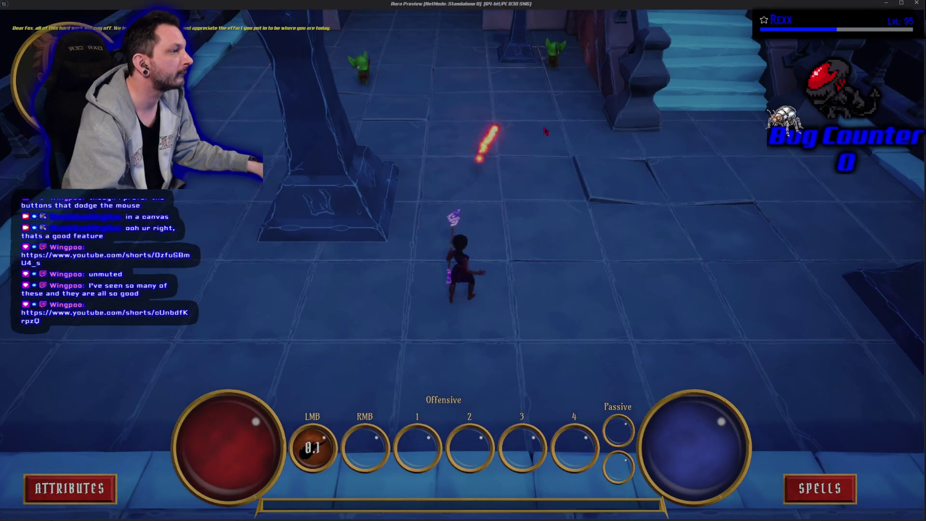
{"action": "left_click", "coordinate": [391, 112]}
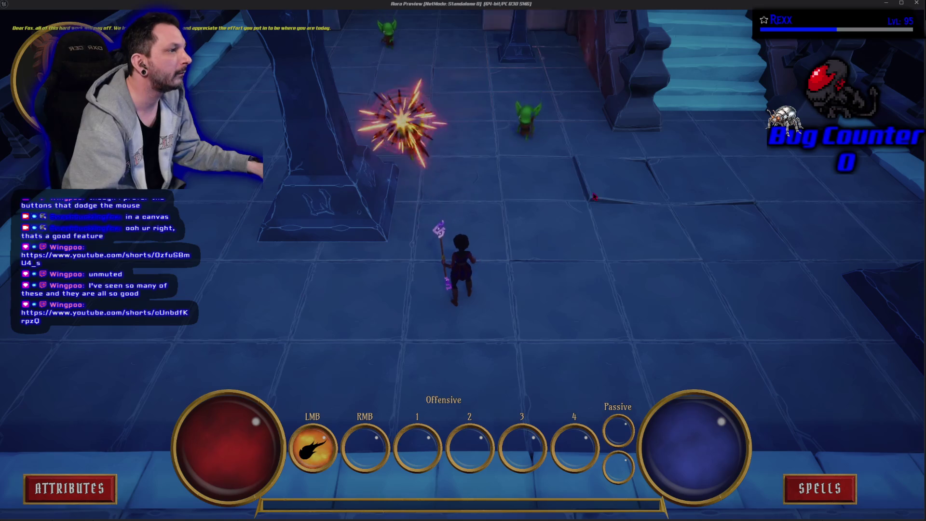
{"action": "left_click", "coordinate": [523, 152]}
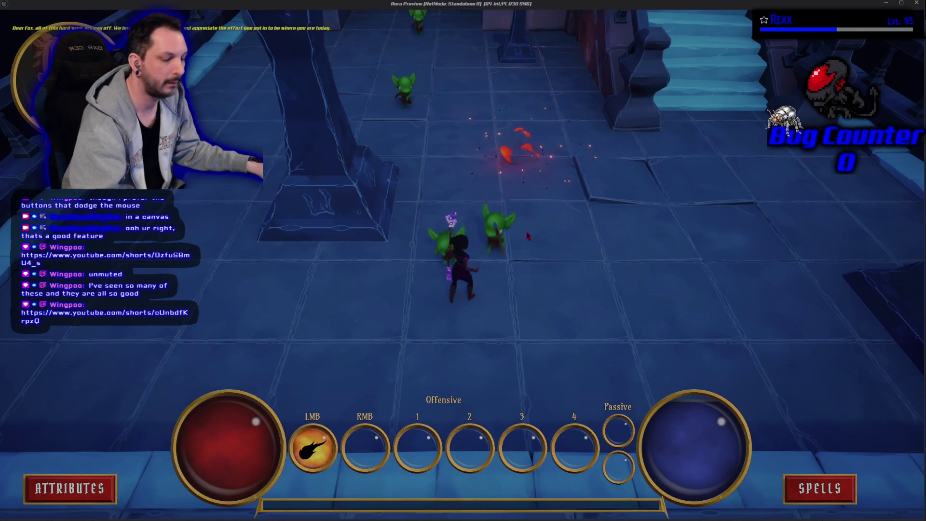
{"action": "key", "text": "Escape"}
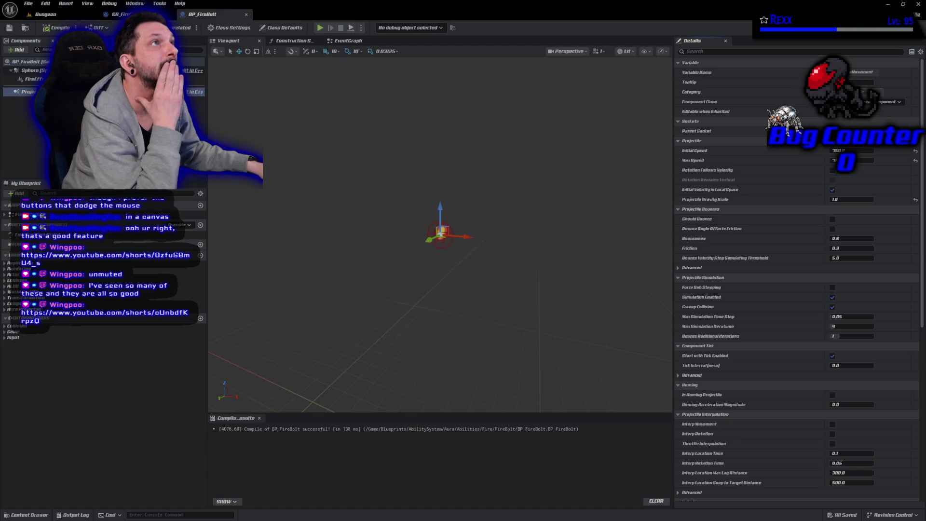
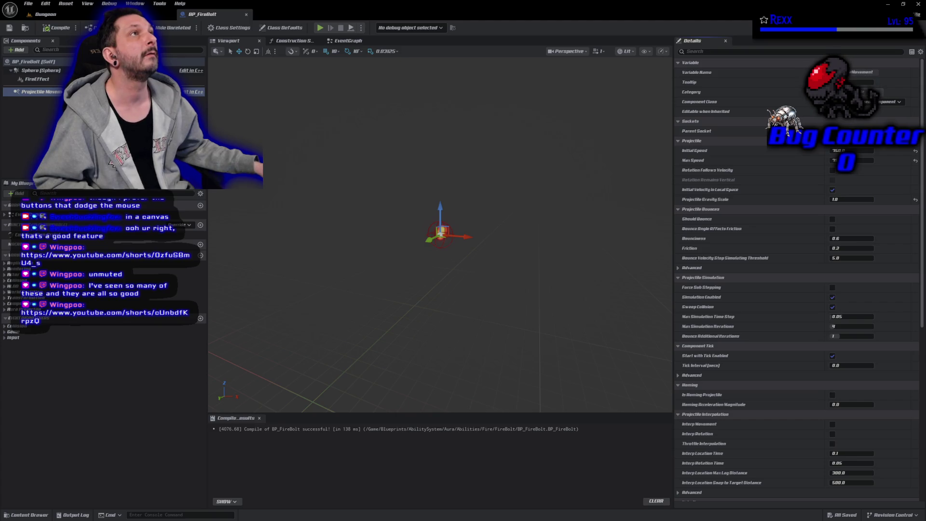
Show GA_FireBolt's EventGraph, widen it past My Blueprint and Details, and zoom out to -3
{"action": "left_click", "coordinate": [137, 14]}
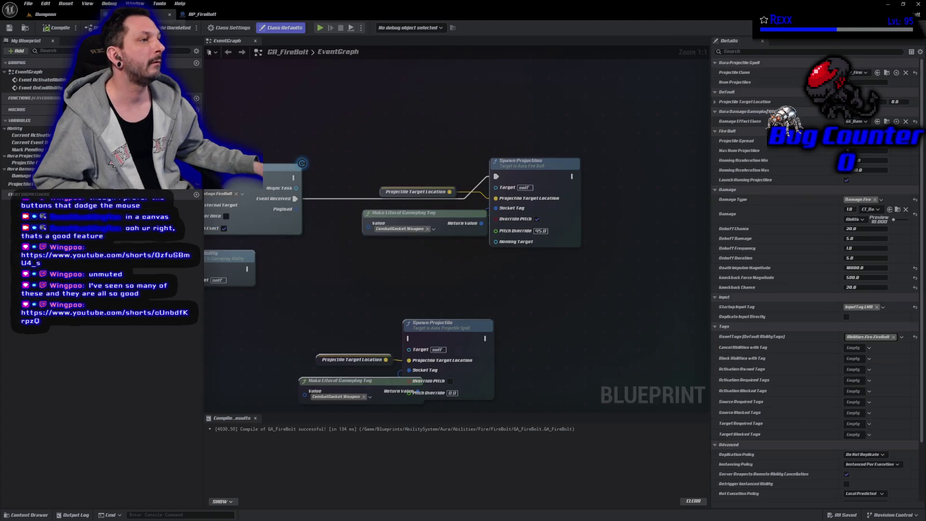
{"action": "left_click_drag", "start_coordinate": [425, 257], "coordinate": [506, 212]}
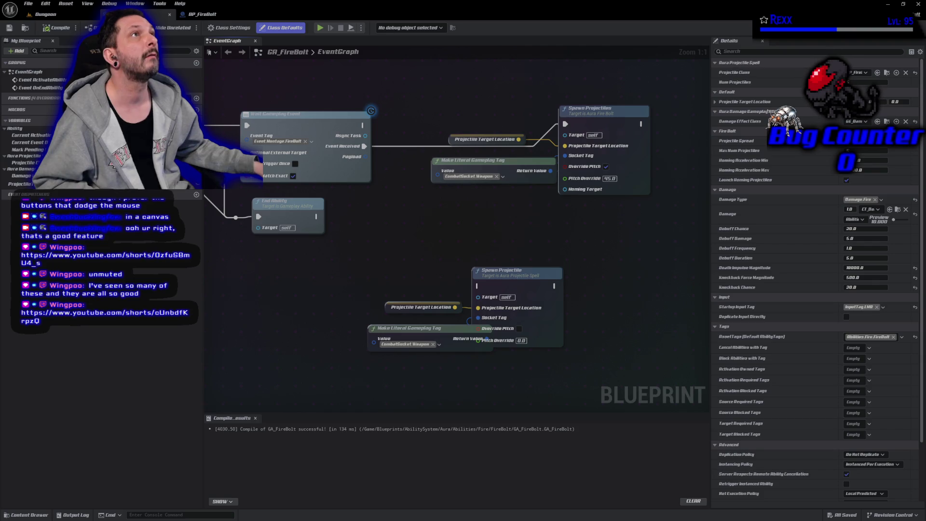
{"action": "left_click_drag", "start_coordinate": [290, 289], "coordinate": [384, 272]}
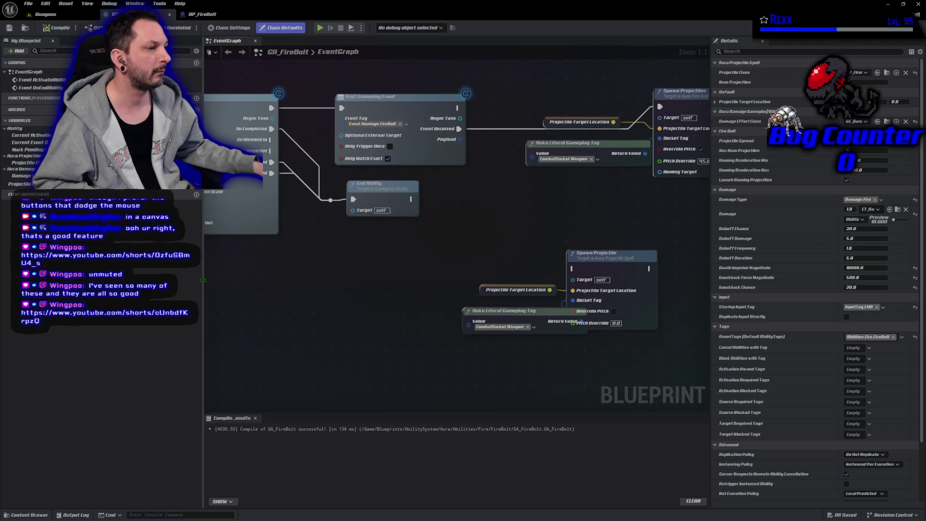
{"action": "left_click_drag", "start_coordinate": [204, 284], "coordinate": [139, 284]}
{"action": "left_click_drag", "start_coordinate": [708, 234], "coordinate": [800, 234]}
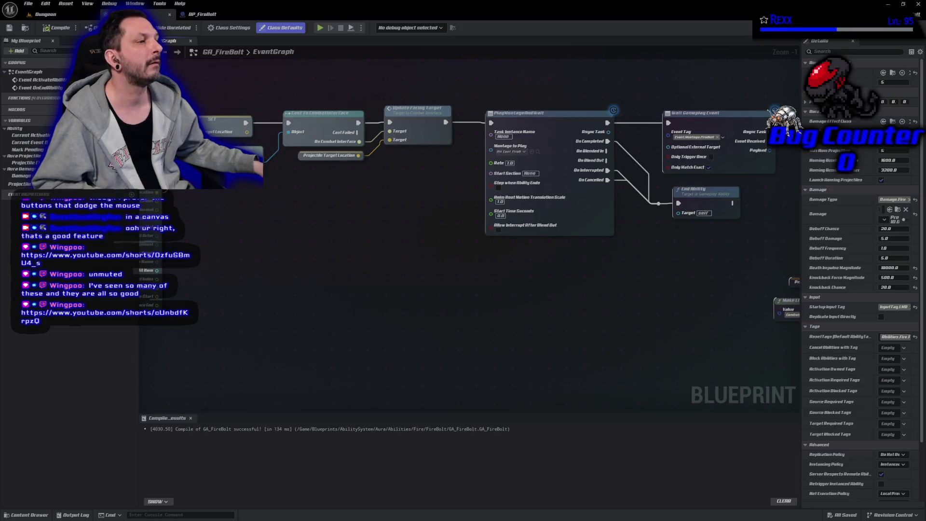
{"action": "scroll", "coordinate": [414, 232], "scroll_direction": "down", "scroll_amount": 2}
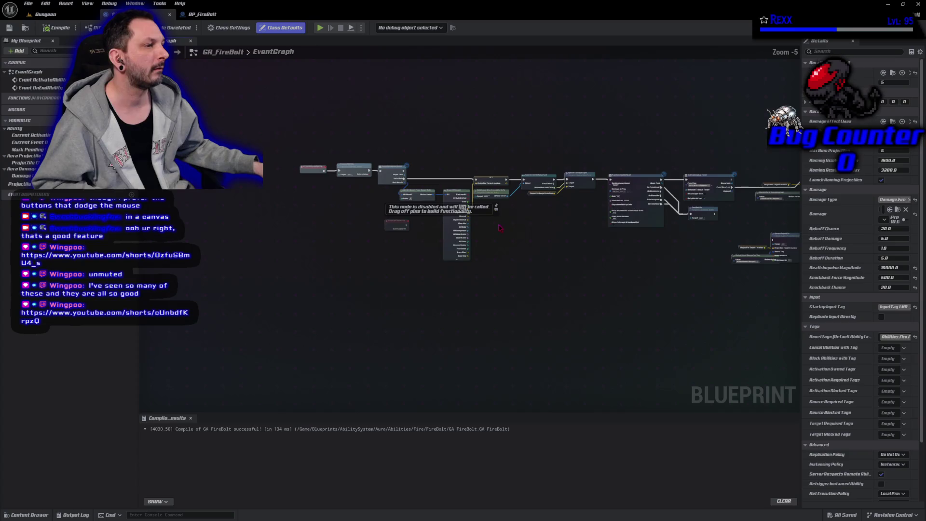
Shift the early nodes and SET Projectile Target Location left to make room
{"action": "mouse_move", "coordinate": [442, 369]}
{"action": "left_mouse_down"}
{"action": "mouse_move", "coordinate": [265, 149]}
{"action": "mouse_move", "coordinate": [202, 97]}
{"action": "left_mouse_up"}
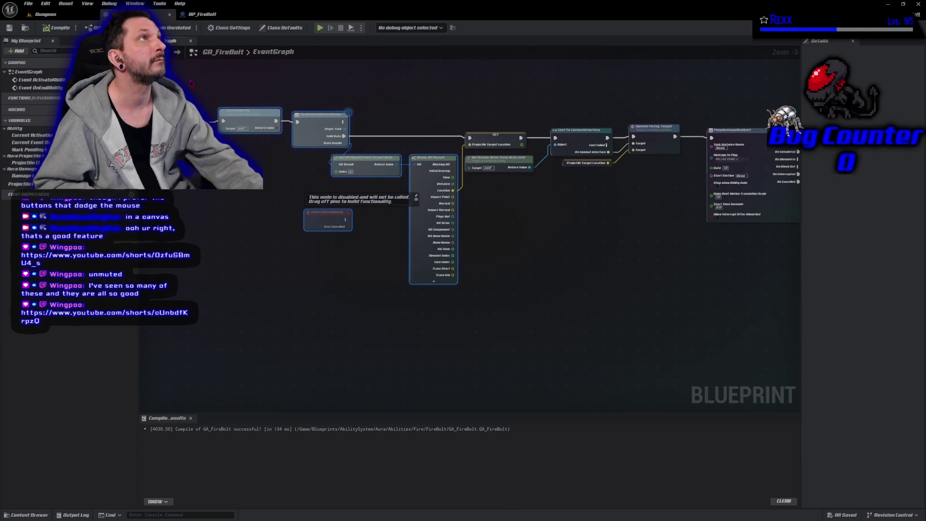
{"action": "left_click_drag", "start_coordinate": [433, 159], "coordinate": [316, 159]}
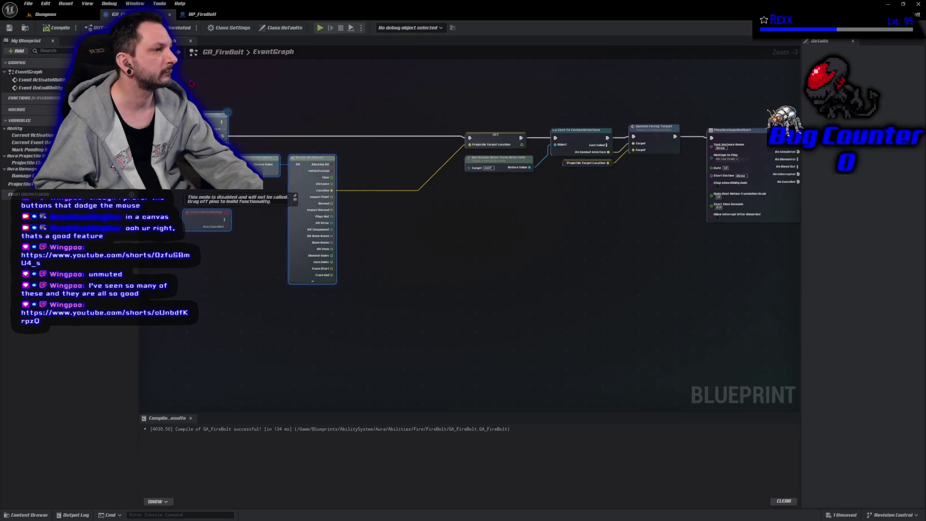
{"action": "left_click_drag", "start_coordinate": [190, 83], "coordinate": [167, 83]}
{"action": "left_click_drag", "start_coordinate": [481, 134], "coordinate": [342, 136]}
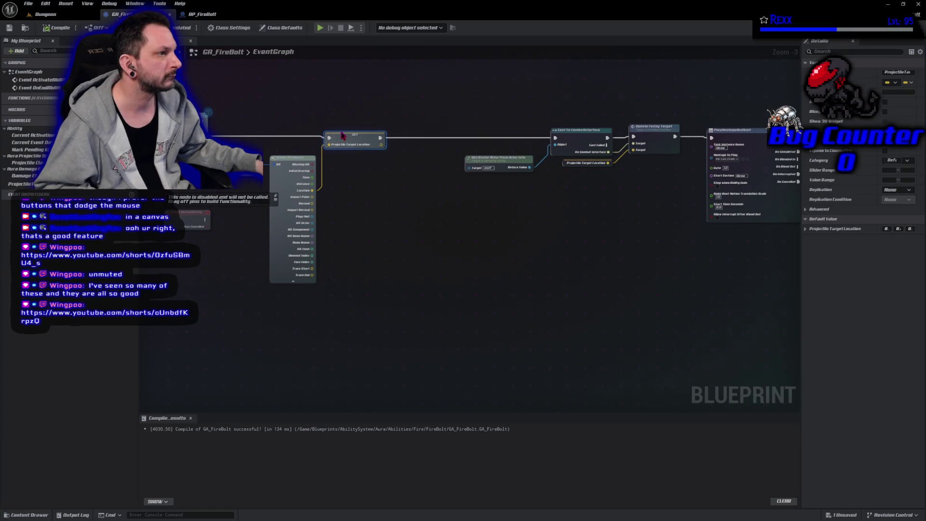
Promote the trace's Hit Actor to a MouseHitActor variable, wire its SET into the chain, and compile
{"action": "mouse_move", "coordinate": [313, 223]}
{"action": "left_mouse_down"}
{"action": "mouse_move", "coordinate": [376, 250]}
{"action": "mouse_move", "coordinate": [352, 213]}
{"action": "left_mouse_up"}
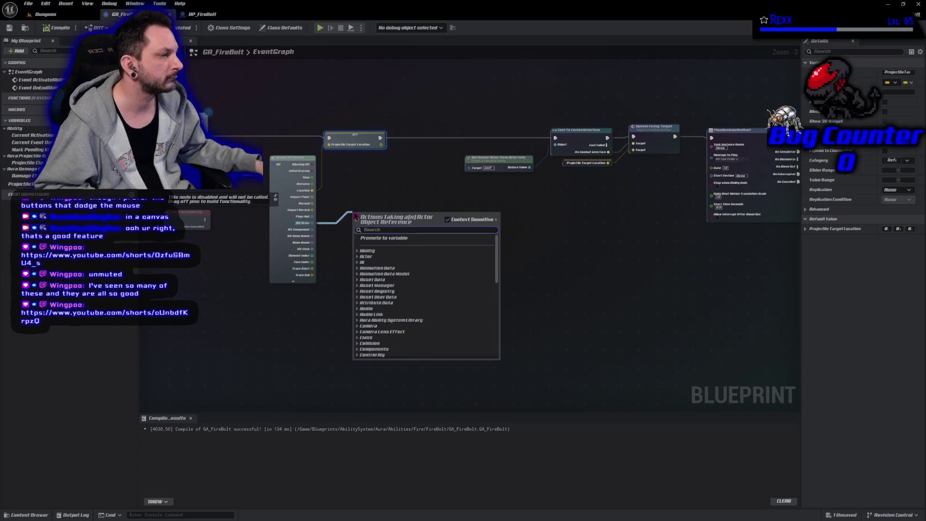
{"action": "left_click", "coordinate": [408, 238]}
{"action": "mouse_move", "coordinate": [369, 212]}
{"action": "left_mouse_down"}
{"action": "mouse_move", "coordinate": [420, 135]}
{"action": "mouse_move", "coordinate": [381, 137]}
{"action": "mouse_move", "coordinate": [554, 138]}
{"action": "left_mouse_up"}
{"action": "left_click", "coordinate": [57, 27]}
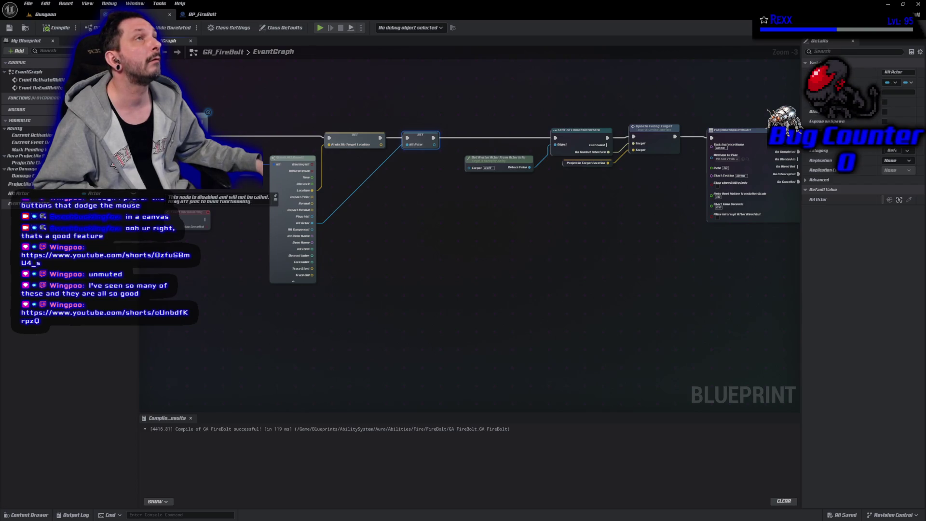
{"action": "left_click", "coordinate": [21, 193]}
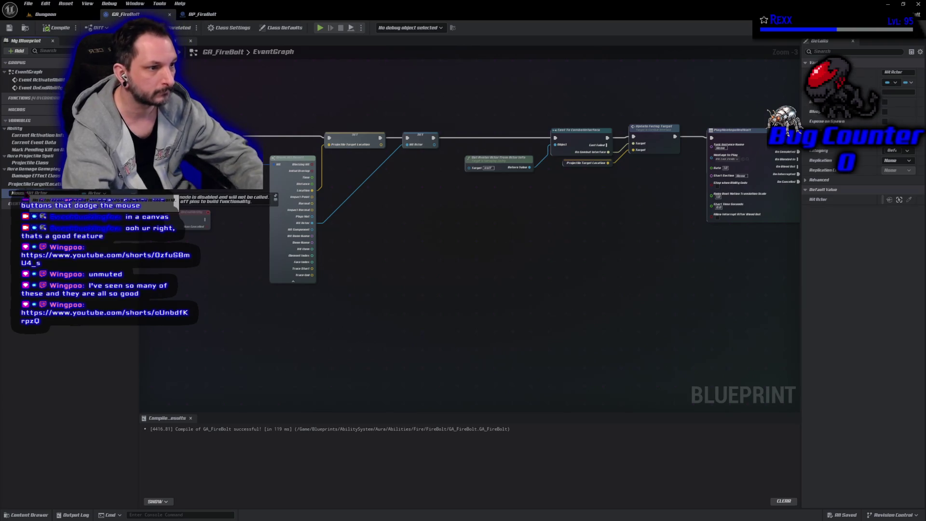
{"action": "key", "text": "Return"}
{"action": "left_click", "coordinate": [58, 30]}
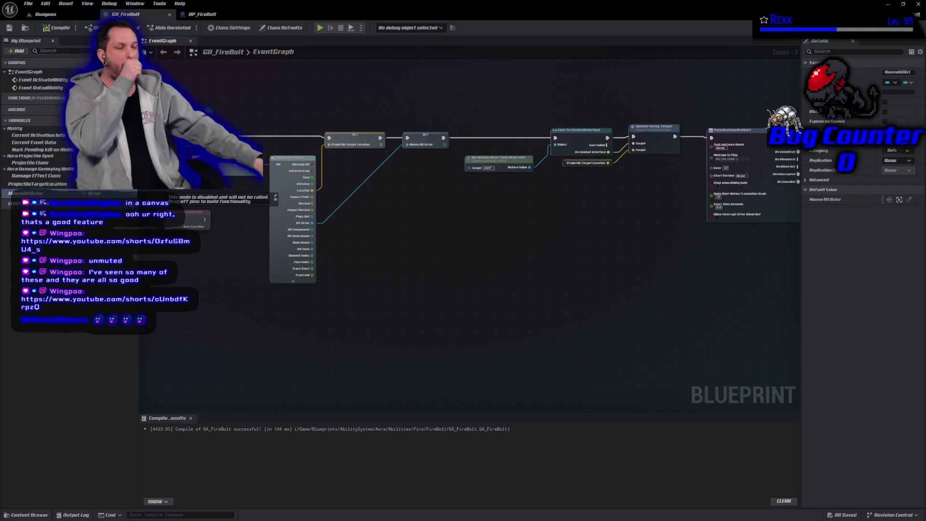
Place a MouseHitActor getter beside Spawn Projectile's Homing Target, compile and save, then switch to Rider
{"action": "mouse_move", "coordinate": [635, 303]}
{"action": "left_mouse_down"}
{"action": "mouse_move", "coordinate": [552, 320]}
{"action": "mouse_move", "coordinate": [197, 292]}
{"action": "left_mouse_up"}
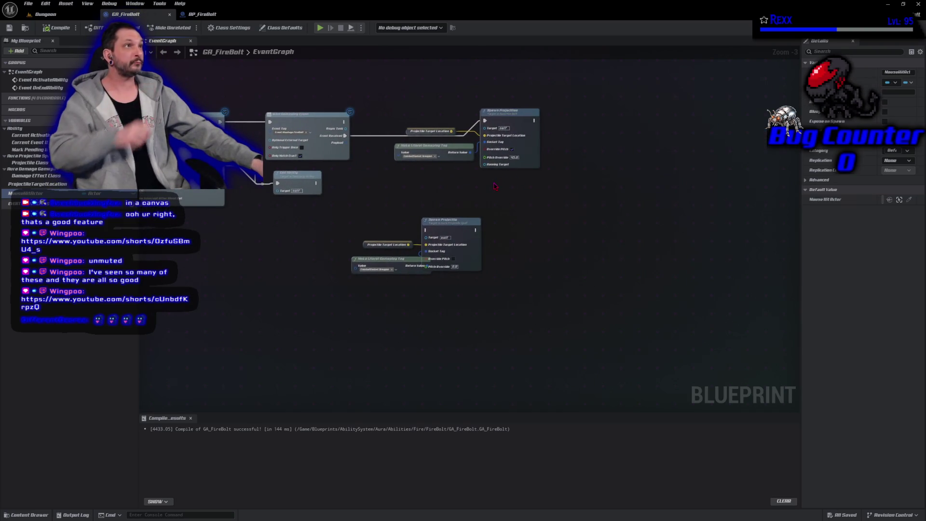
{"action": "mouse_move", "coordinate": [42, 194]}
{"action": "left_mouse_down"}
{"action": "mouse_move", "coordinate": [478, 221]}
{"action": "mouse_move", "coordinate": [514, 175]}
{"action": "mouse_move", "coordinate": [489, 164]}
{"action": "mouse_move", "coordinate": [429, 173]}
{"action": "left_mouse_up"}
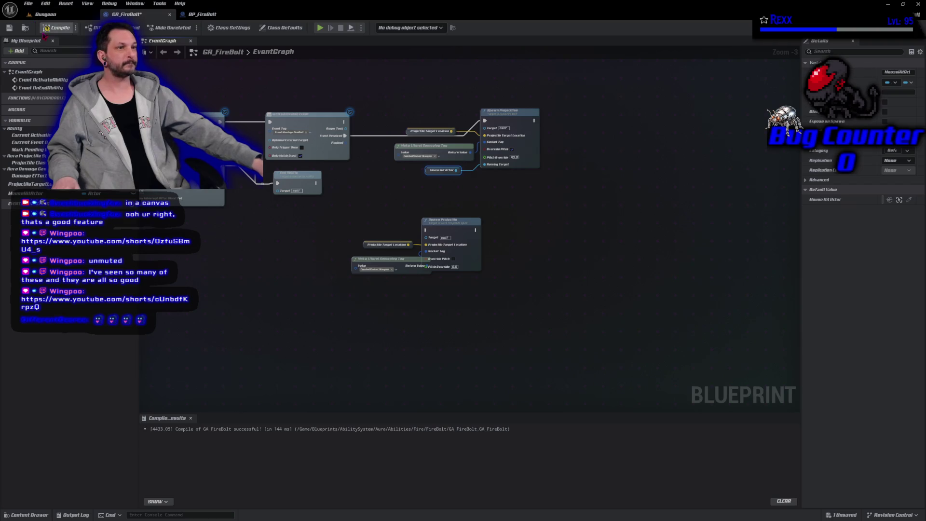
{"action": "left_click", "coordinate": [47, 29]}
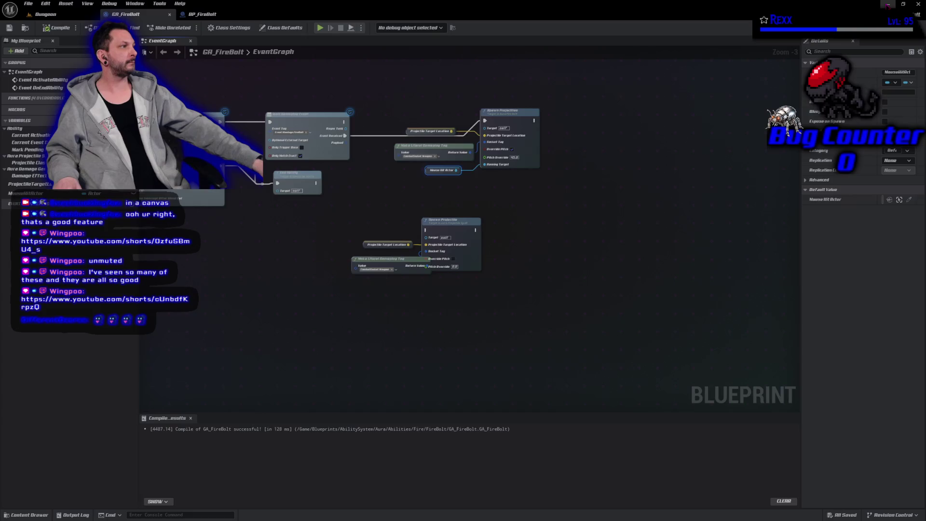
{"action": "key", "text": "alt+Tab"}
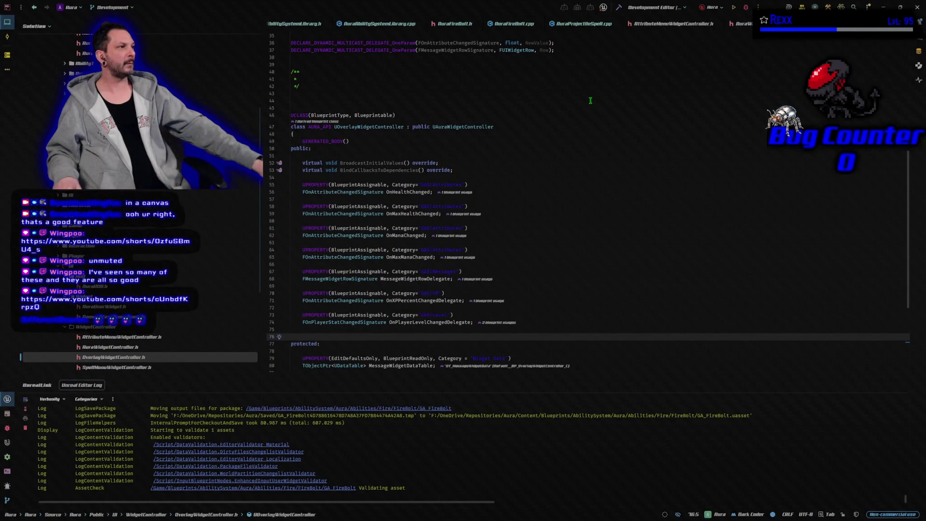
Close AttributeMenuWidgetController.h and OverlayWidgetController.h, then view SpawnProjectiles in AuraFireBolt.cpp
{"action": "middle_click", "coordinate": [674, 28]}
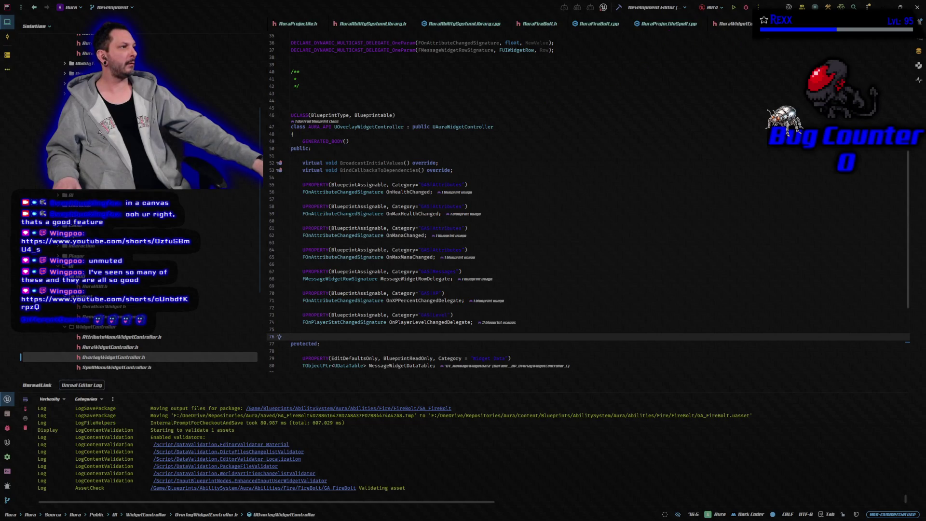
{"action": "middle_click", "coordinate": [725, 24]}
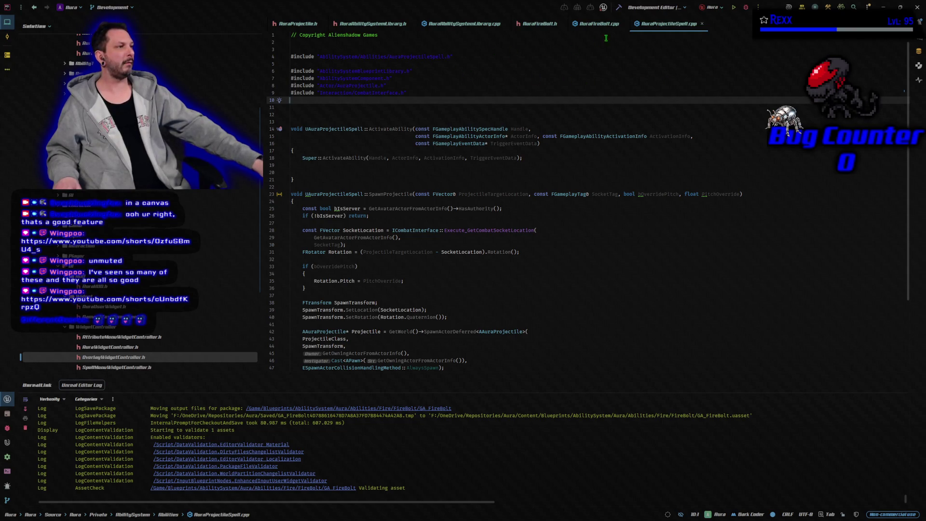
{"action": "left_click", "coordinate": [586, 29]}
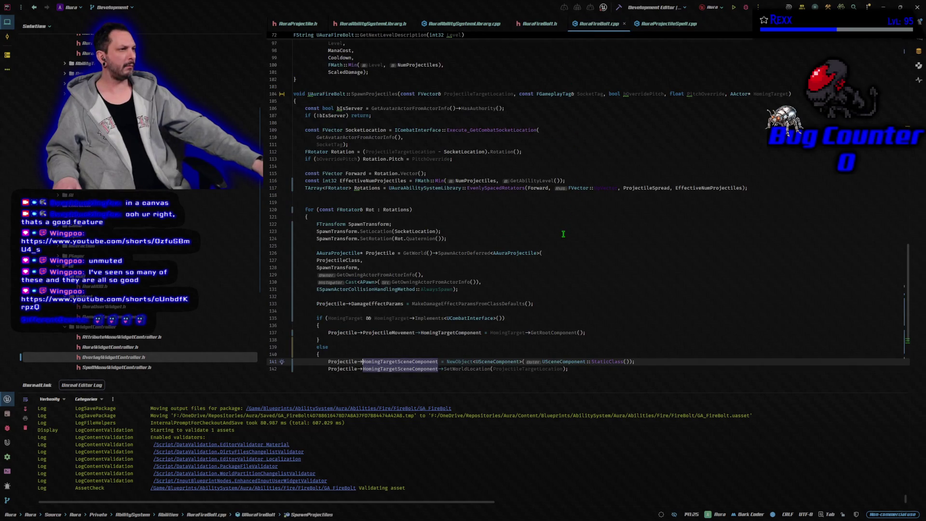
{"action": "left_click", "coordinate": [381, 95]}
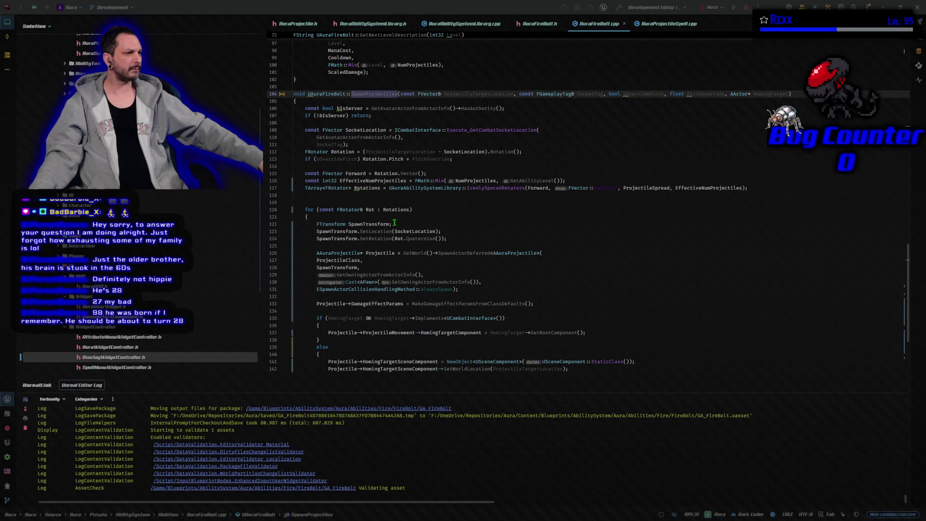
Highlight HomingTargetComponent usages in SpawnProjectiles, then bring Chrome's new tab in front of Rider
{"action": "scroll", "coordinate": [395, 223], "scroll_direction": "down", "scroll_amount": 5}
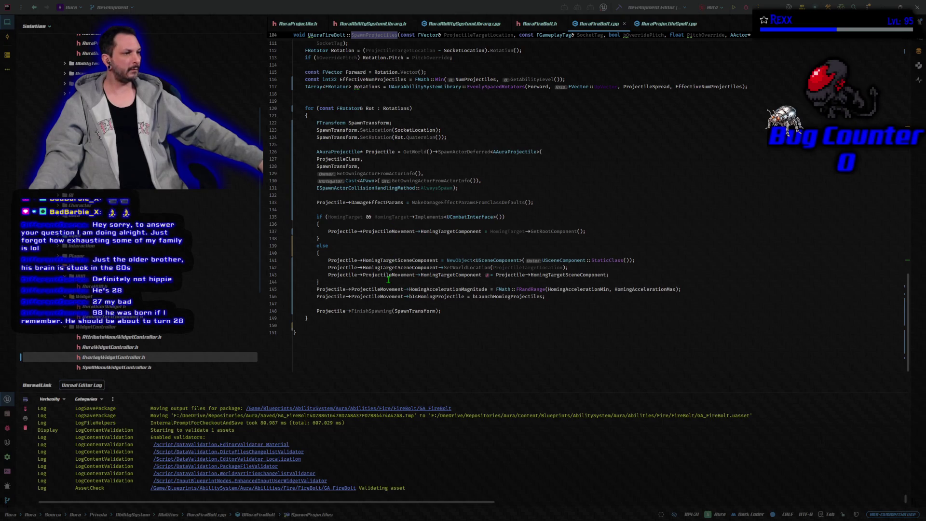
{"action": "left_click", "coordinate": [467, 232]}
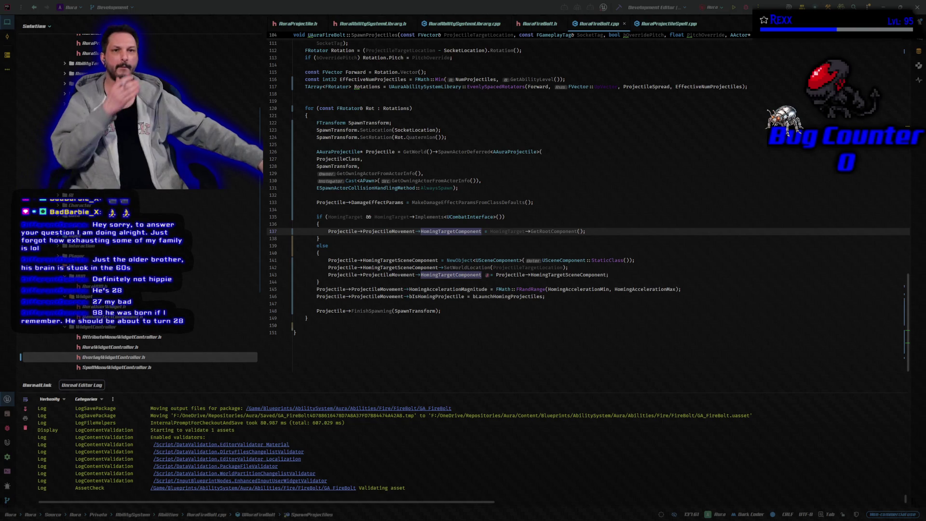
{"action": "key", "text": "alt+Tab"}
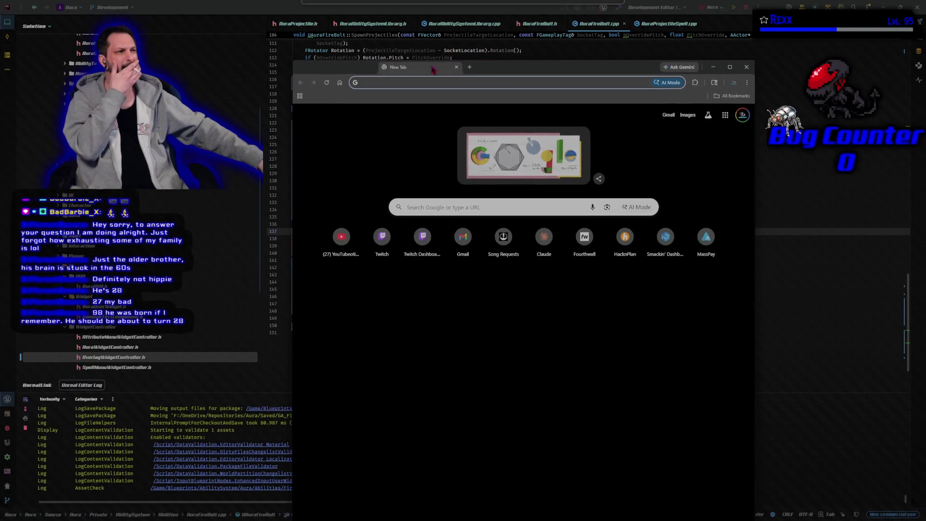
Search Google for 'ue5 homing projectile component' and scroll through the results
{"action": "key", "text": "ctrl+l"}
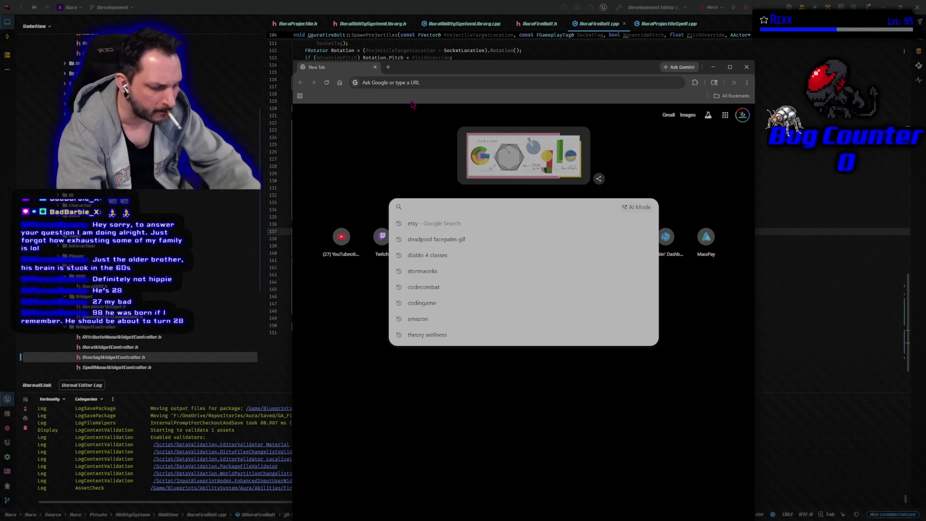
{"action": "type", "text": "ue5 homing pro"}
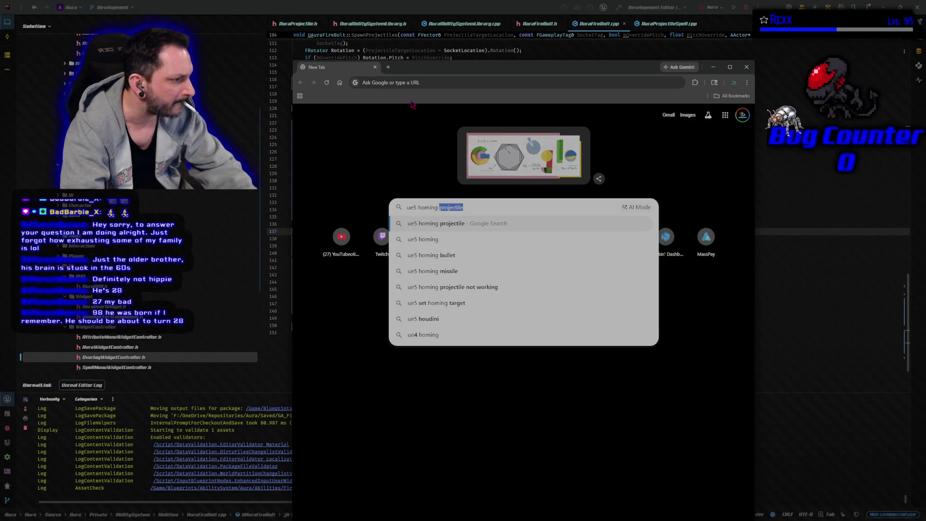
{"action": "type", "text": "jec"}
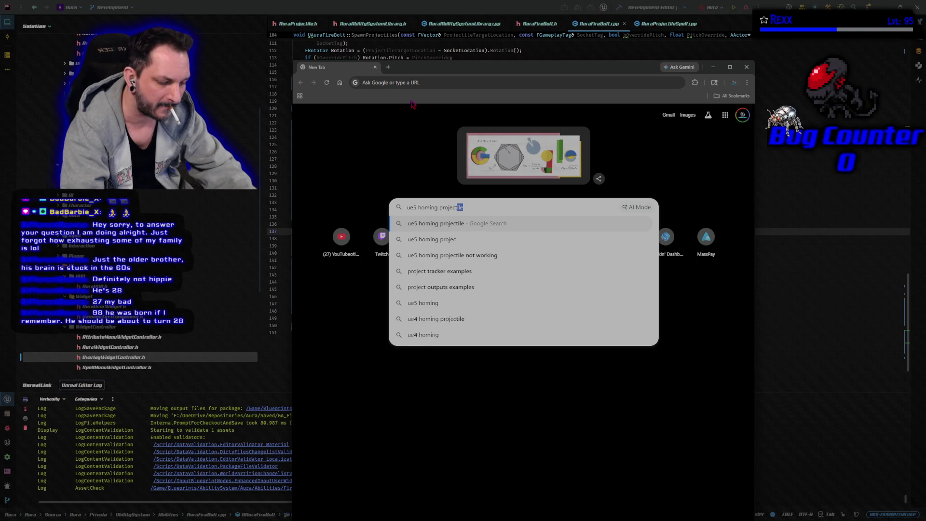
{"action": "type", "text": "tile component"}
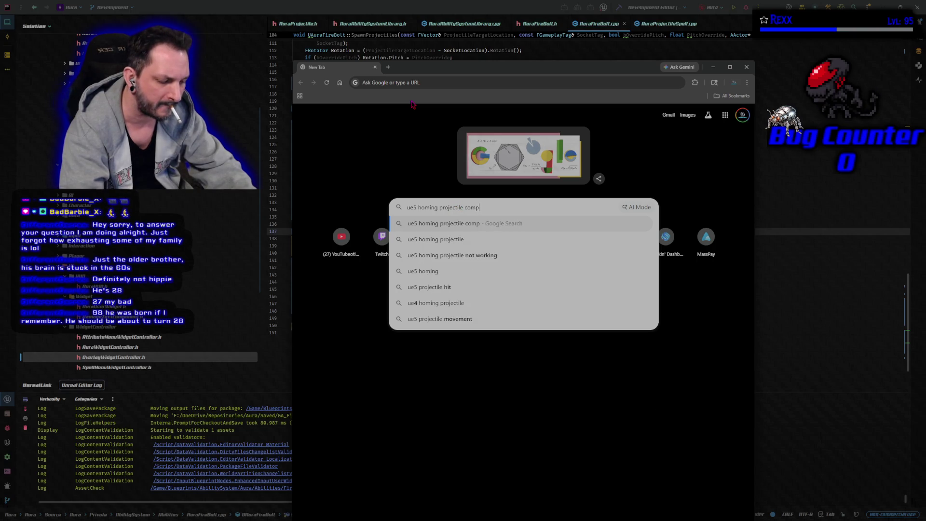
{"action": "key", "text": "Return"}
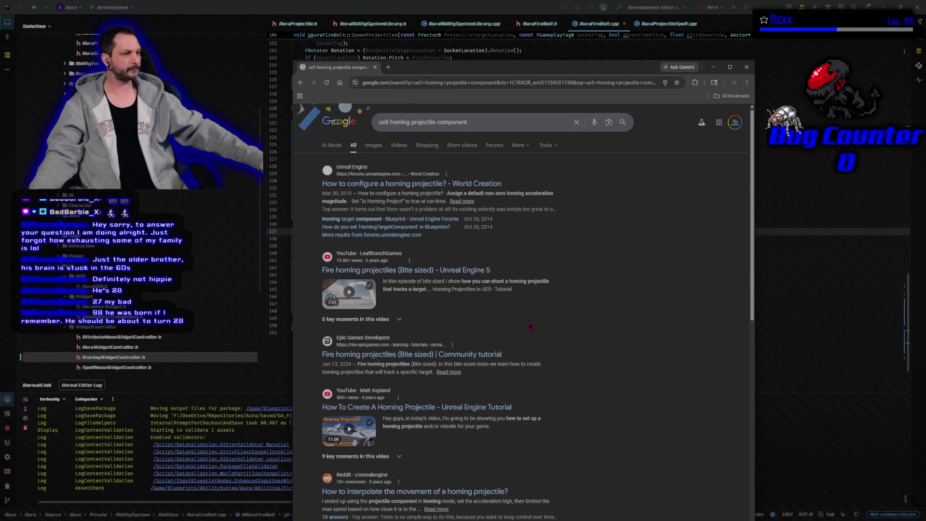
{"action": "scroll", "coordinate": [530, 327], "scroll_direction": "down", "scroll_amount": 5}
{"action": "scroll", "coordinate": [530, 327], "scroll_direction": "down", "scroll_amount": 1}
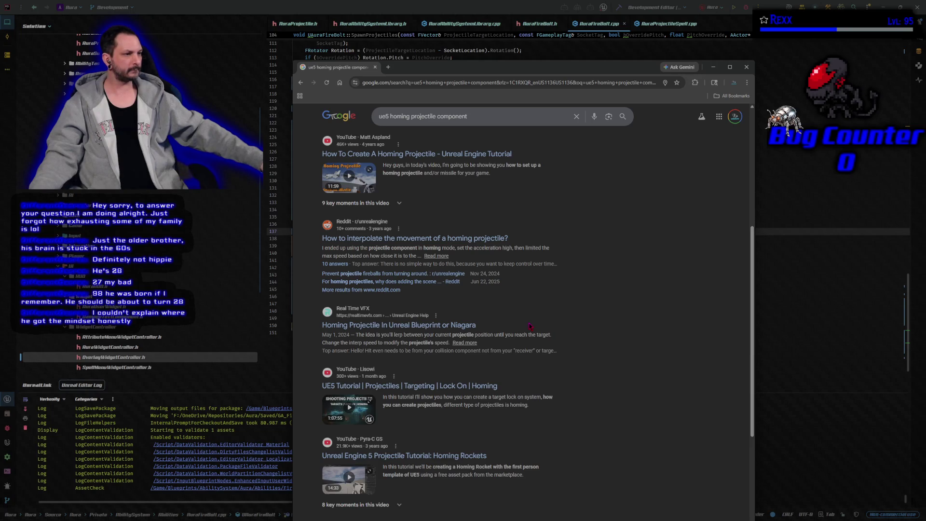
{"action": "scroll", "coordinate": [530, 327], "scroll_direction": "up", "scroll_amount": 5}
Refine the search with 'part of projectile movement', read the answer, then return to Rider
{"action": "left_click_drag", "start_coordinate": [439, 71], "coordinate": [414, 157]}
{"action": "left_click", "coordinate": [454, 204]}
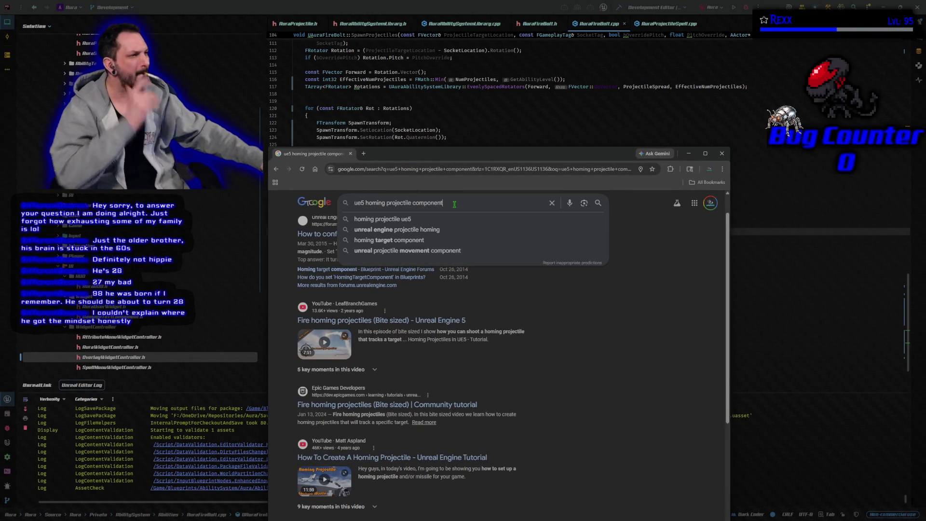
{"action": "type", "text": " part of "}
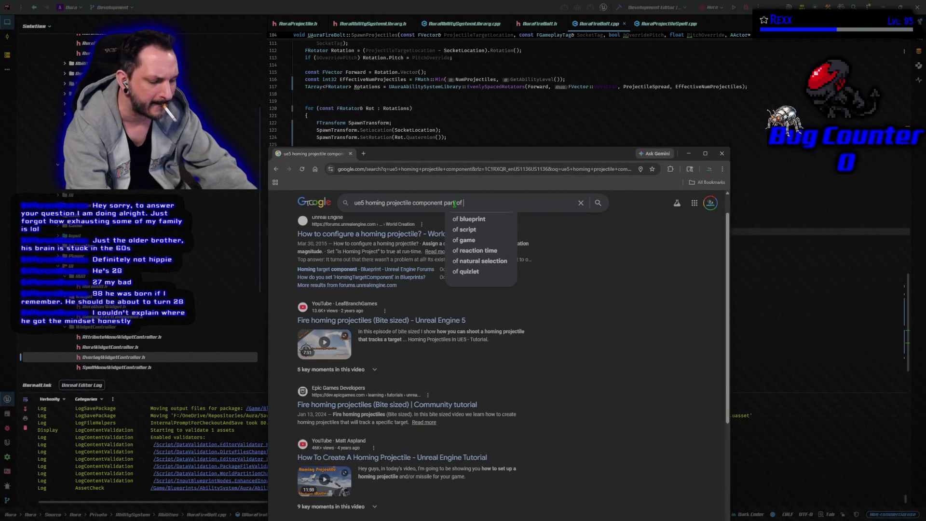
{"action": "type", "text": "projectile"}
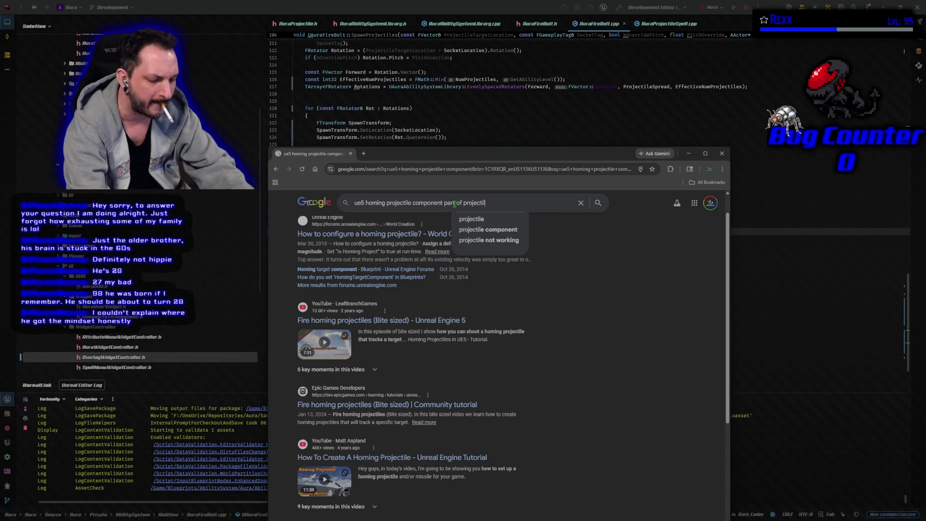
{"action": "type", "text": " movement"}
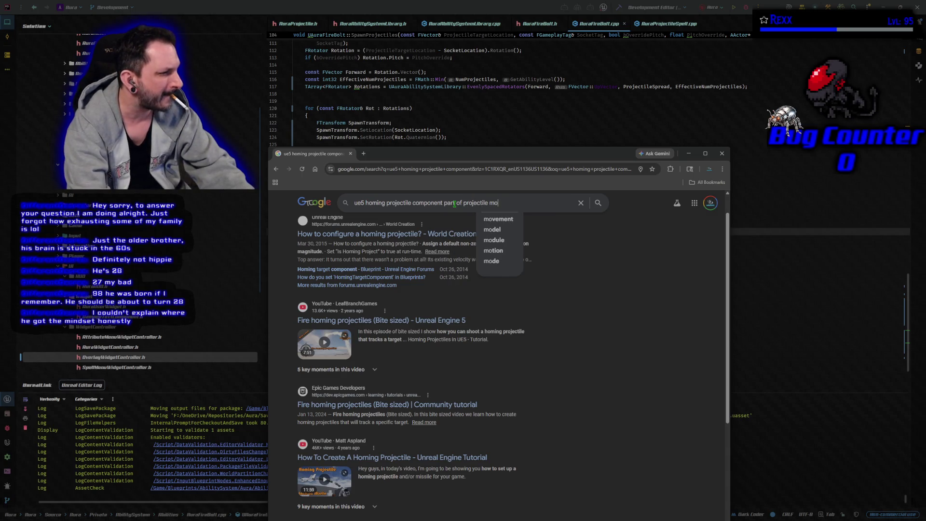
{"action": "key", "text": "Return"}
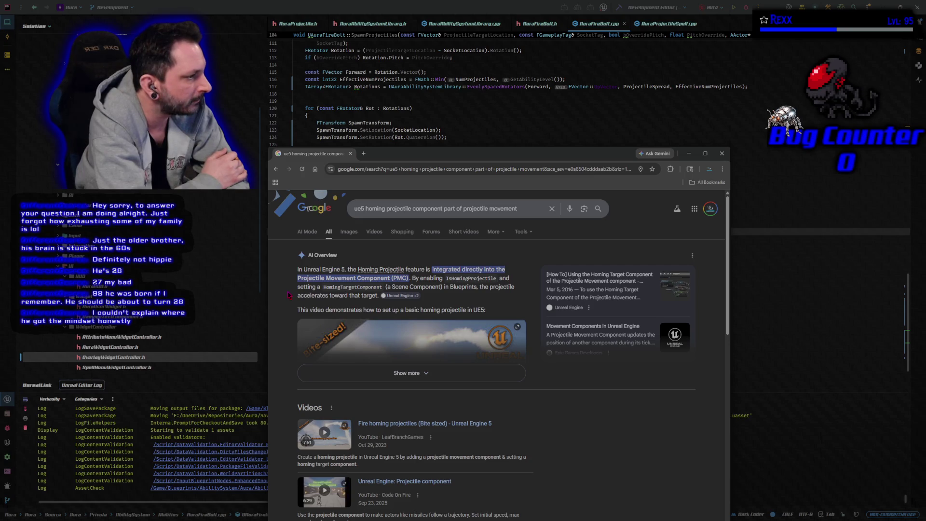
{"action": "left_click", "coordinate": [348, 152]}
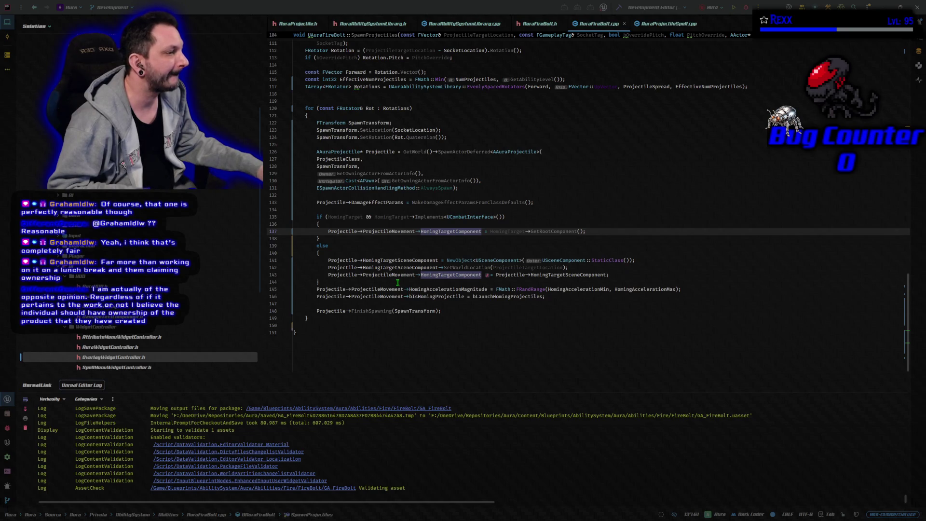
{"action": "left_click", "coordinate": [475, 260]}
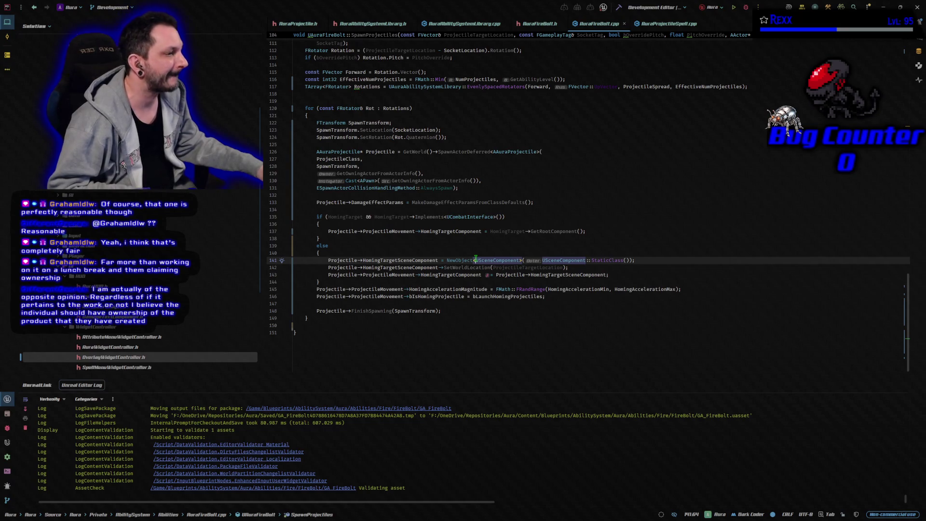
{"action": "left_click", "coordinate": [591, 232]}
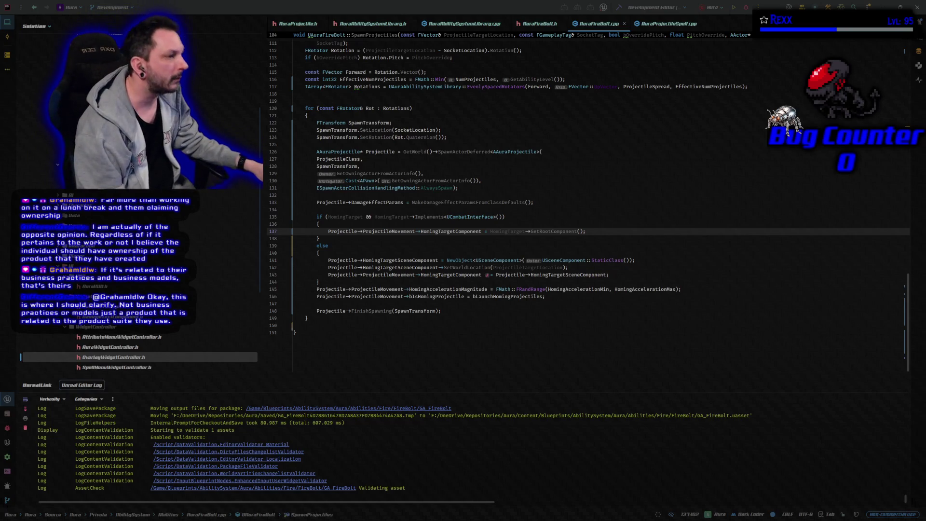
{"action": "key", "text": "Down"}
{"action": "key", "text": "Down"}
{"action": "key", "text": "Down"}
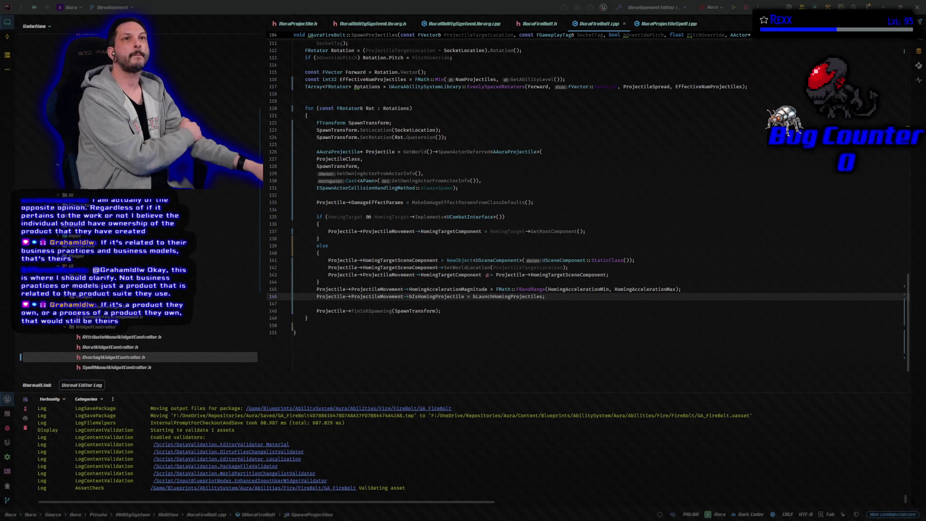
{"action": "left_click", "coordinate": [537, 24]}
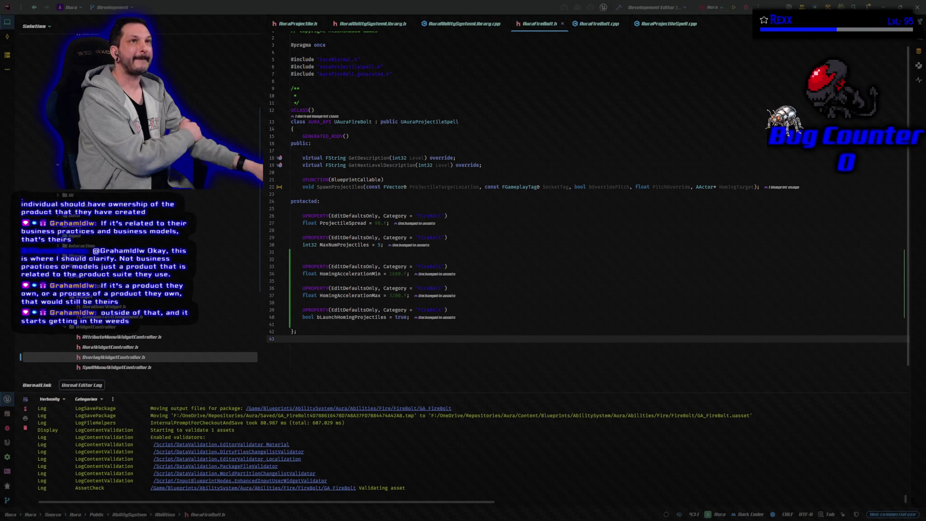
{"action": "left_click", "coordinate": [594, 23]}
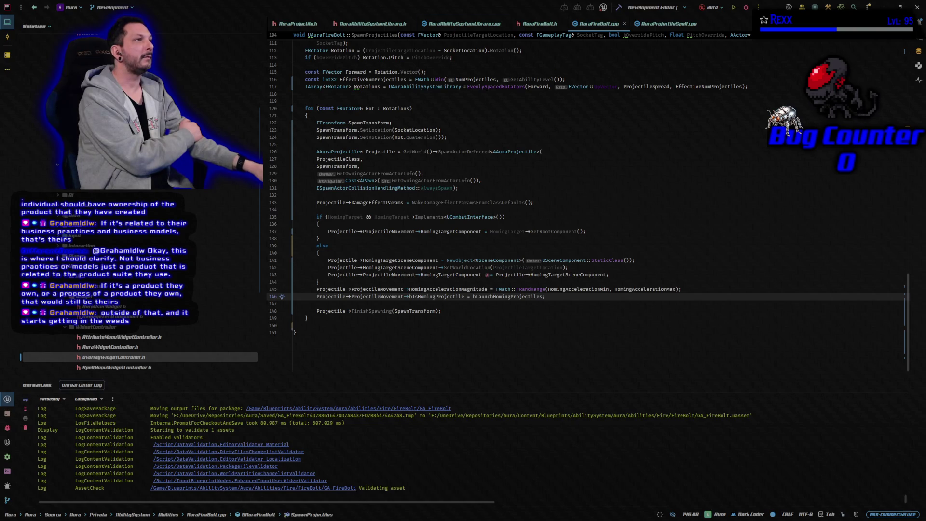
{"action": "left_click", "coordinate": [747, 8]}
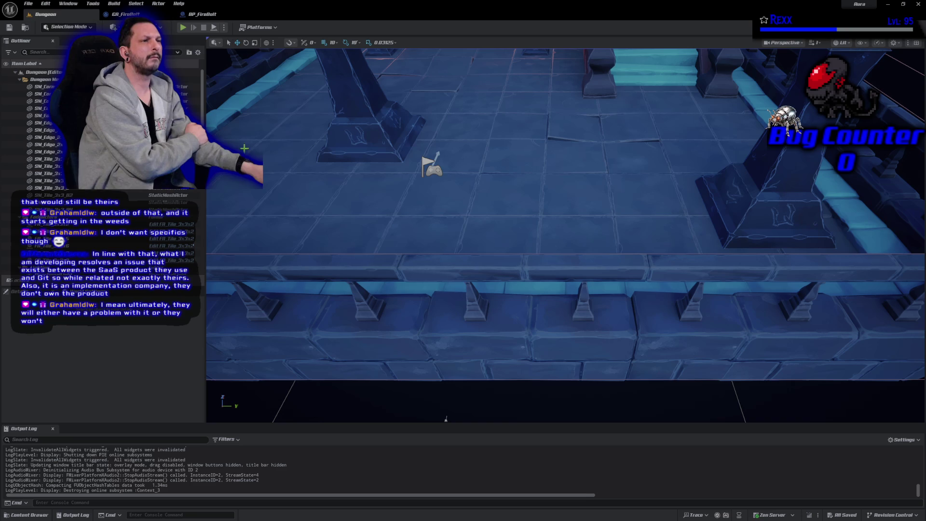
Play-test the Dungeon, firing two FireBolts to the right and left, then stop
{"action": "left_click", "coordinate": [184, 27]}
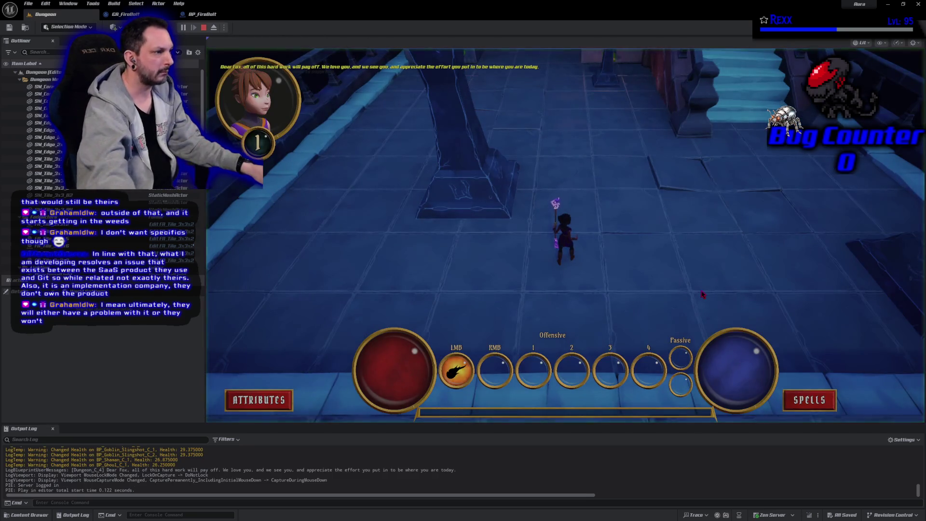
{"action": "left_click", "coordinate": [740, 235]}
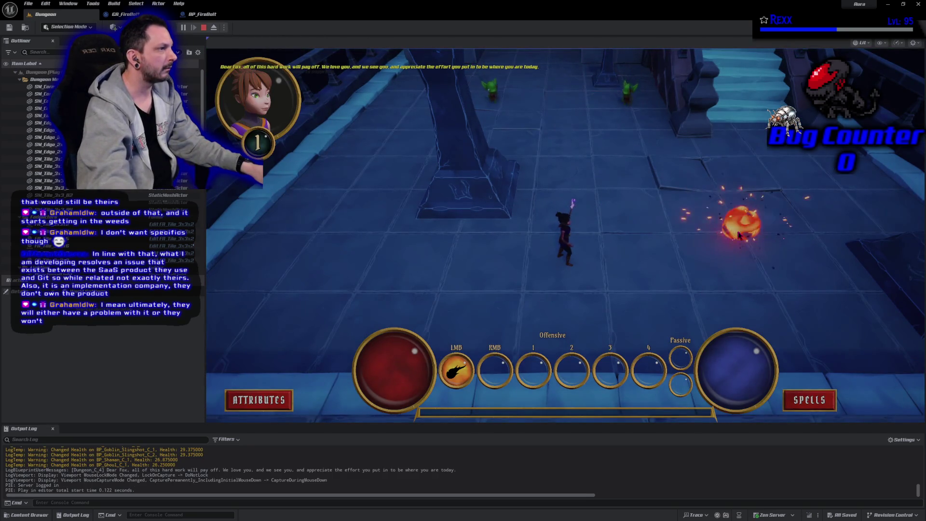
{"action": "left_click", "coordinate": [432, 262]}
{"action": "key", "text": "Escape"}
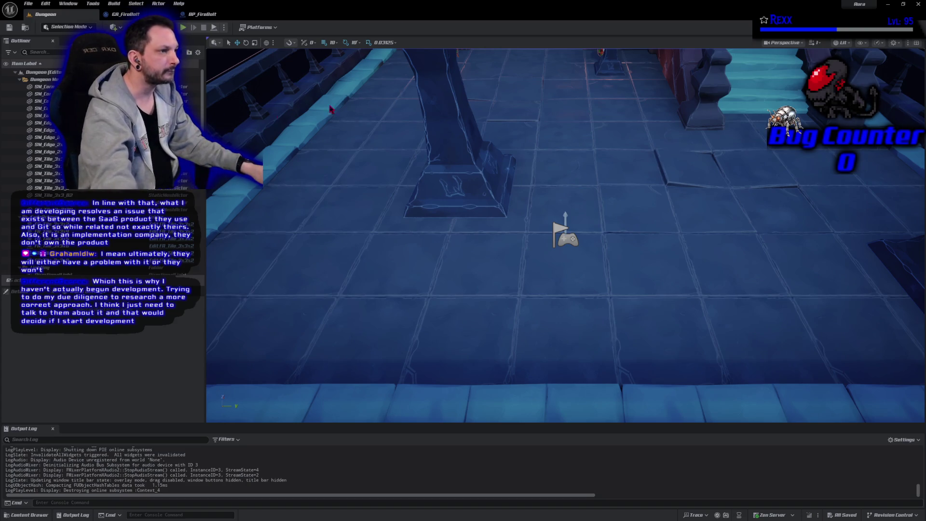
Play again, casting FireBolts at the goblins and the demon while moving, then stop
{"action": "key", "text": "alt+p"}
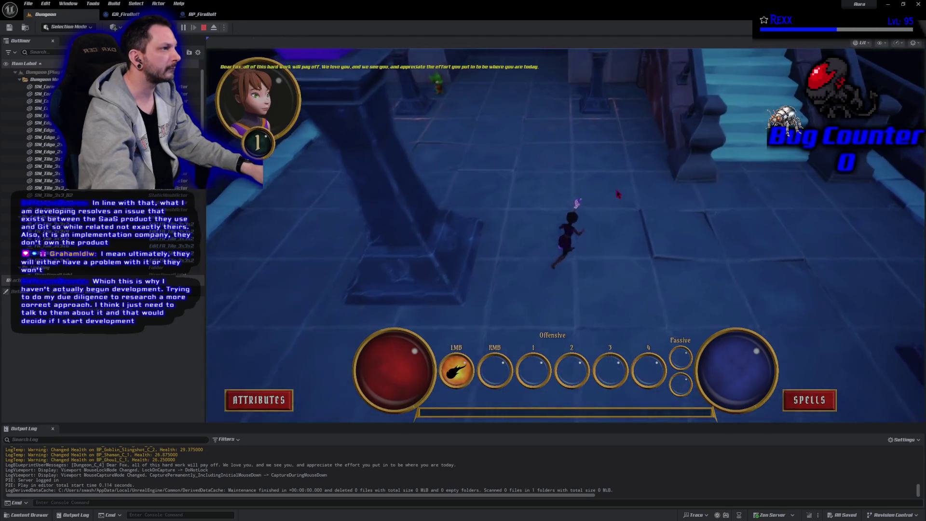
{"action": "left_click", "coordinate": [445, 163]}
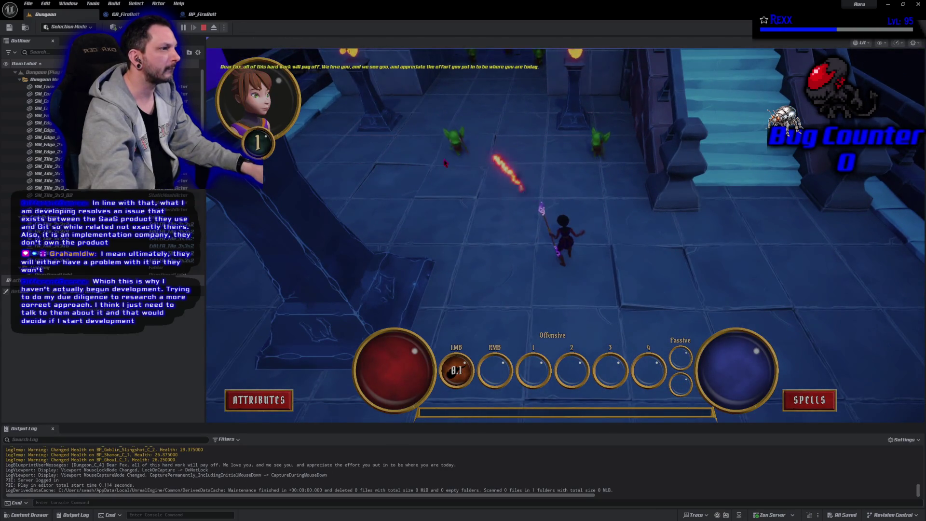
{"action": "left_click", "coordinate": [445, 163]}
{"action": "left_click", "coordinate": [490, 100]}
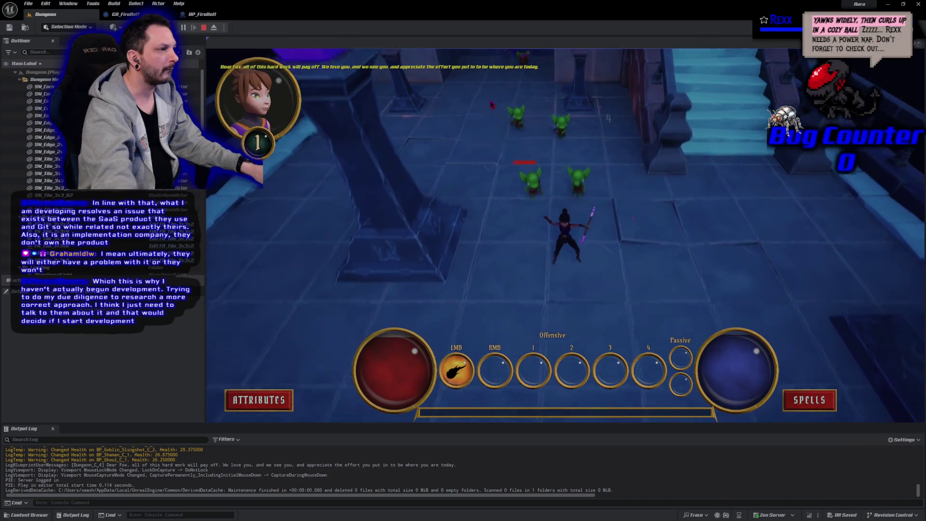
{"action": "left_click", "coordinate": [699, 154]}
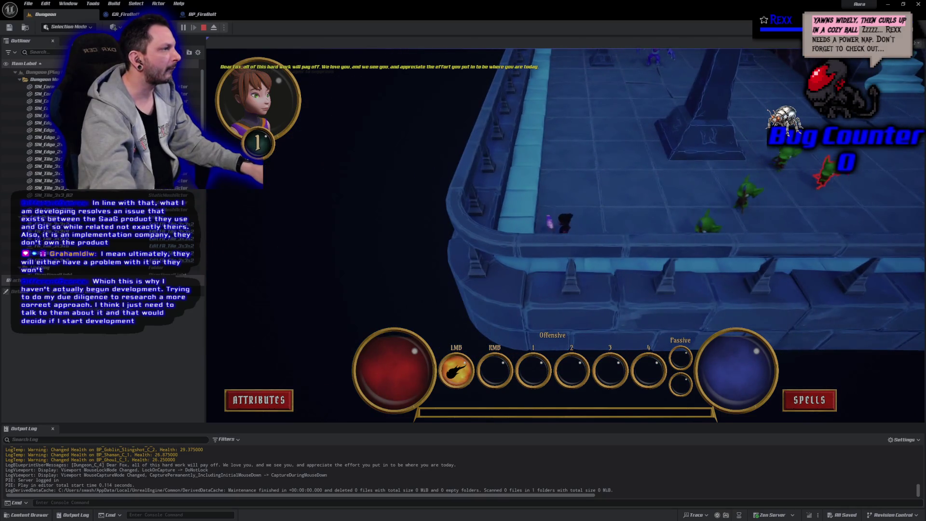
{"action": "left_click", "coordinate": [737, 200]}
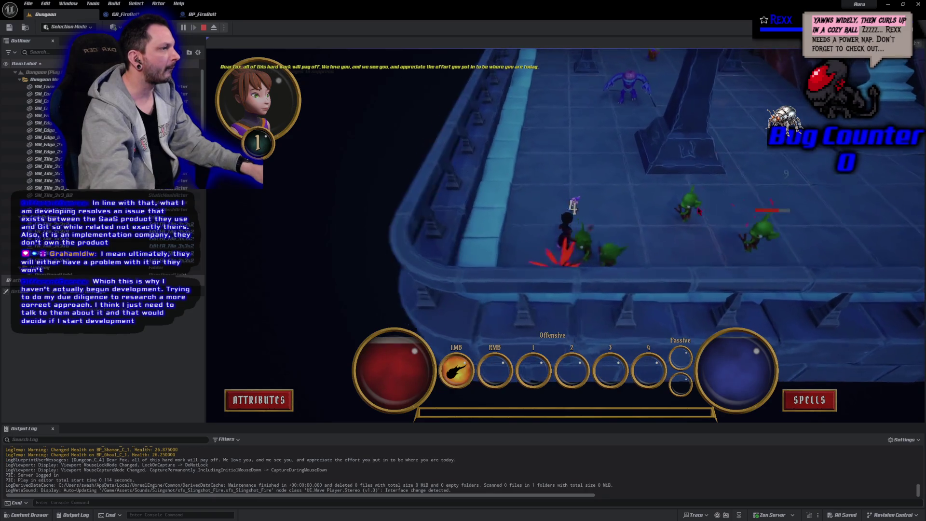
{"action": "left_click", "coordinate": [698, 211]}
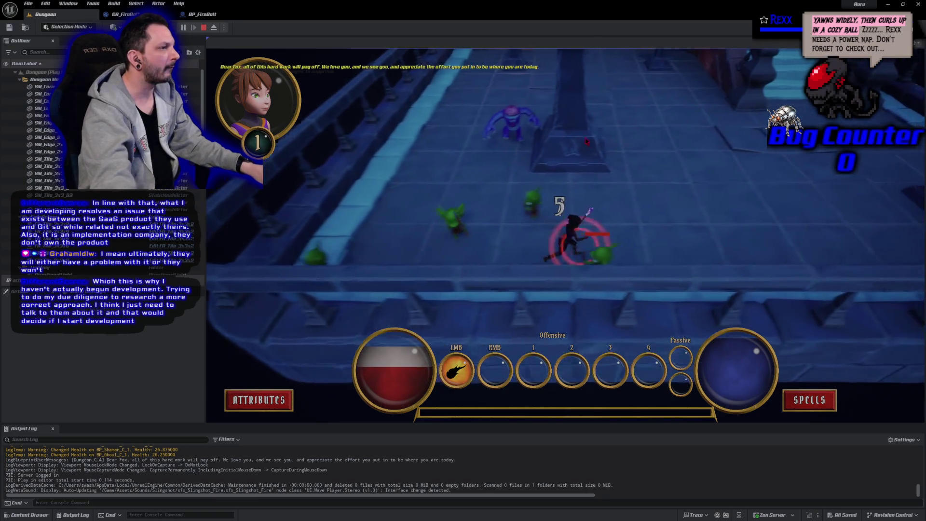
{"action": "left_click", "coordinate": [327, 169]}
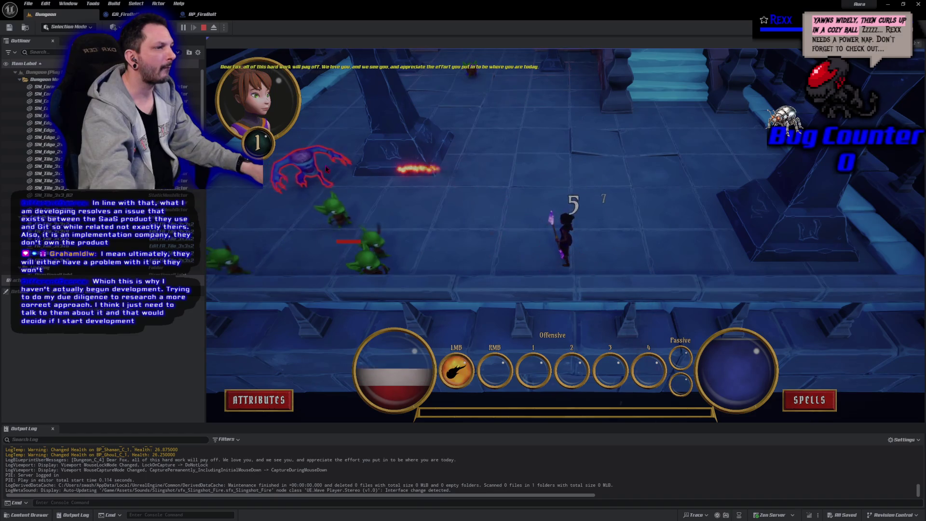
{"action": "left_click", "coordinate": [462, 111]}
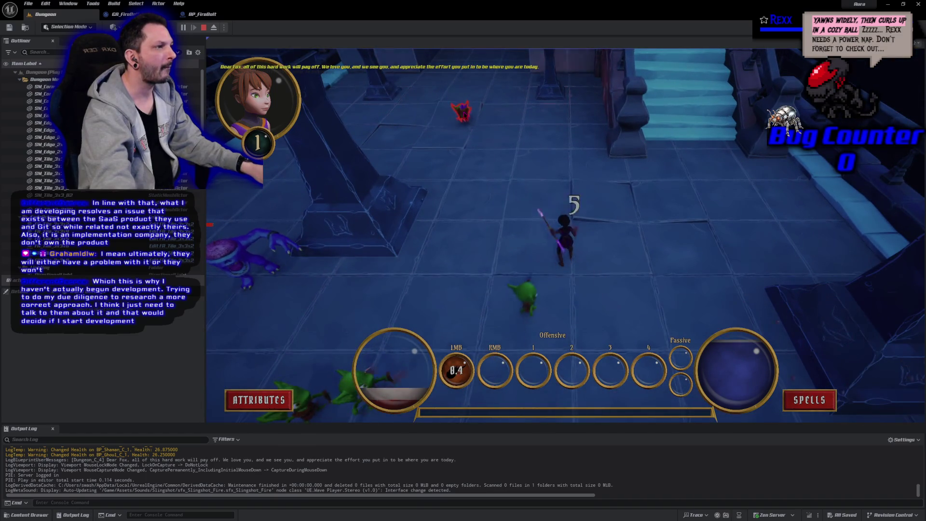
{"action": "key", "text": "Escape"}
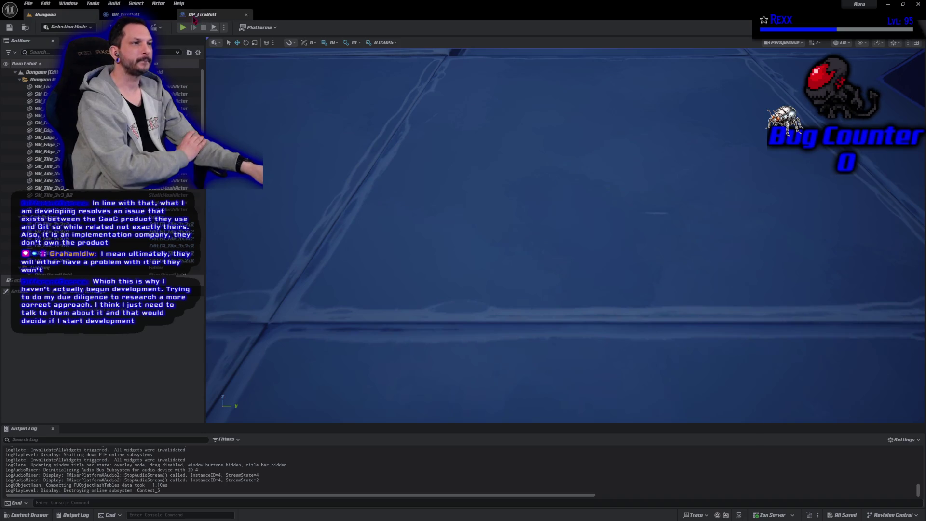
Start a new Play-in-Editor session of the Dungeon level
{"action": "left_click", "coordinate": [183, 28]}
Fire six FireBolts into the goblin group, reposition the character, then end the session
{"action": "left_click", "coordinate": [633, 118]}
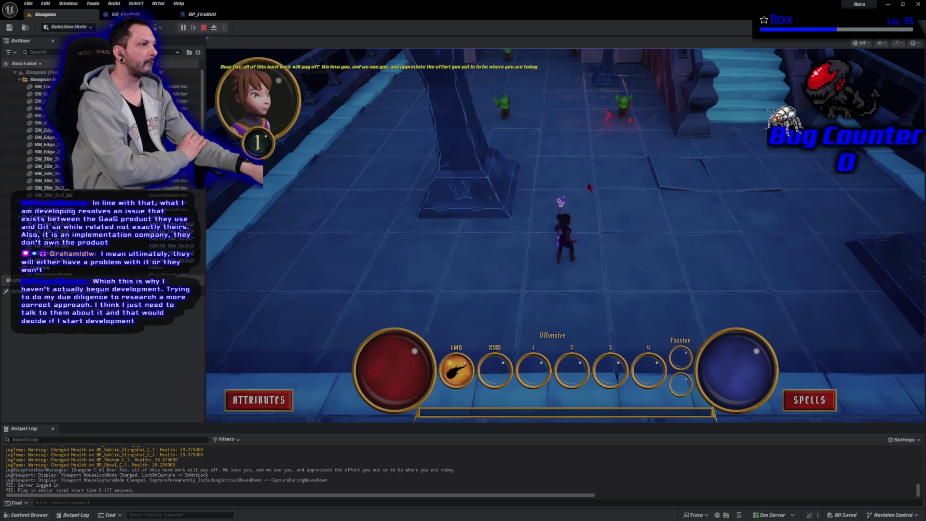
{"action": "left_click", "coordinate": [634, 120]}
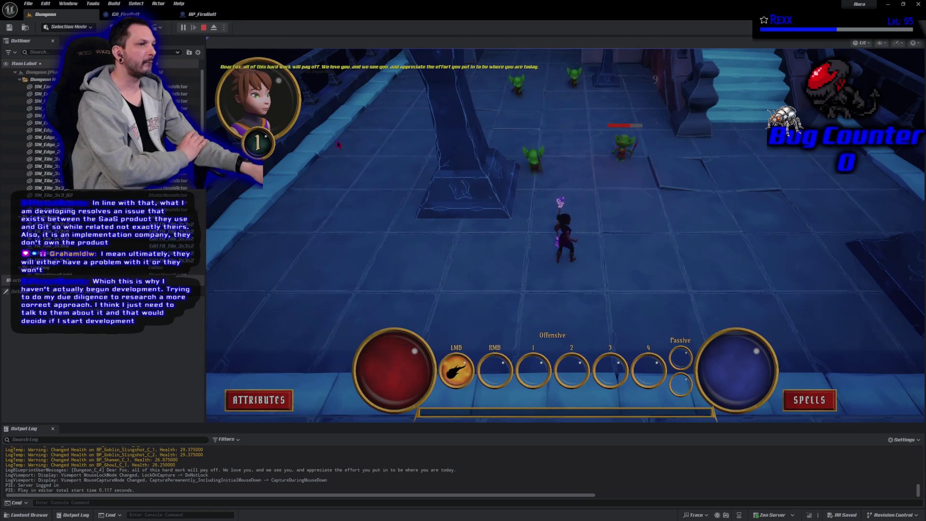
{"action": "left_click", "coordinate": [622, 141]}
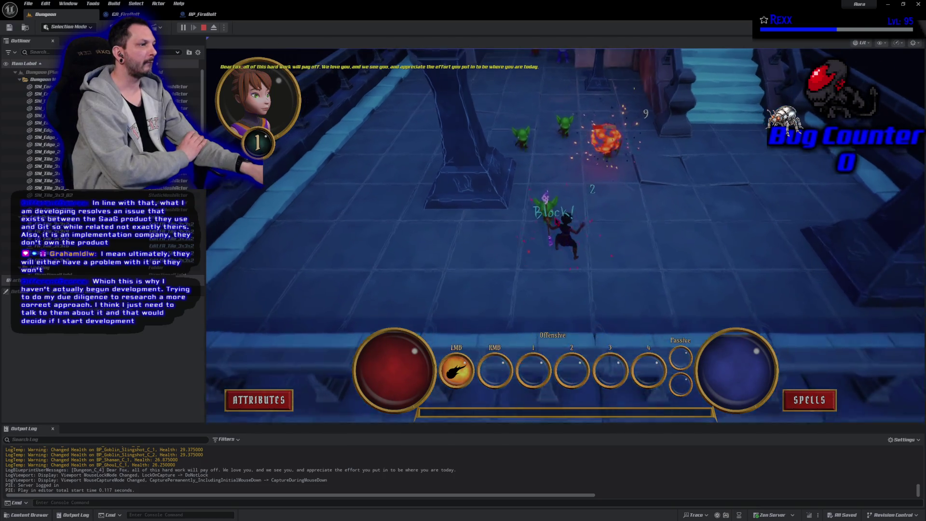
{"action": "left_click", "coordinate": [631, 290]}
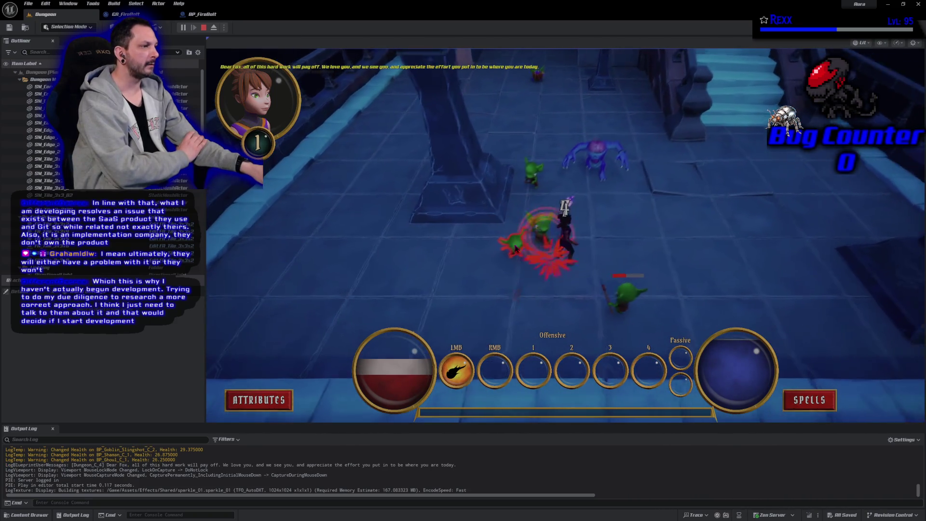
{"action": "left_click", "coordinate": [511, 248]}
{"action": "left_click", "coordinate": [597, 271]}
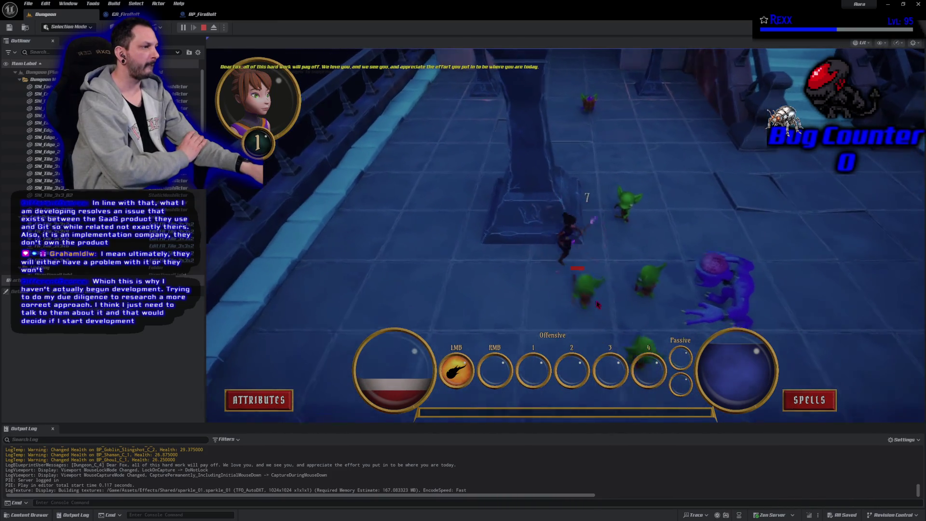
{"action": "left_click", "coordinate": [540, 264]}
{"action": "left_click", "coordinate": [540, 264]}
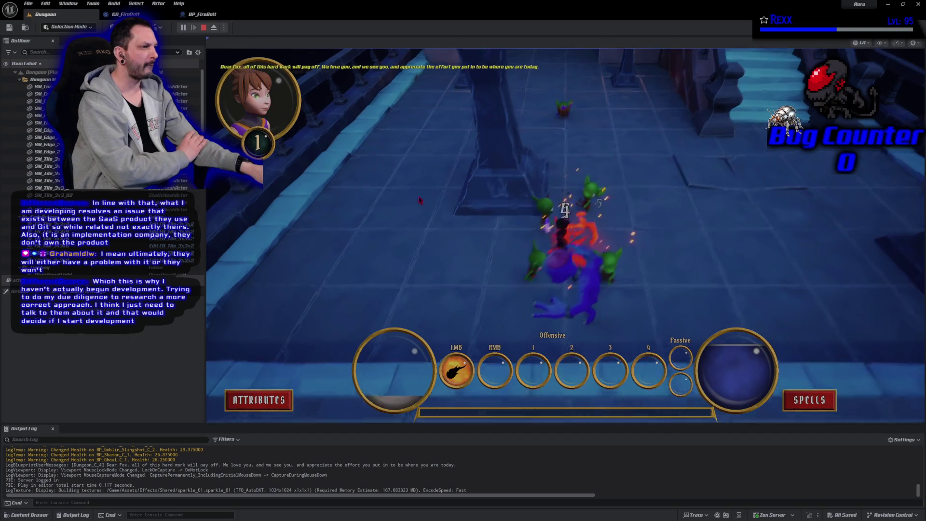
{"action": "key", "text": "Escape"}
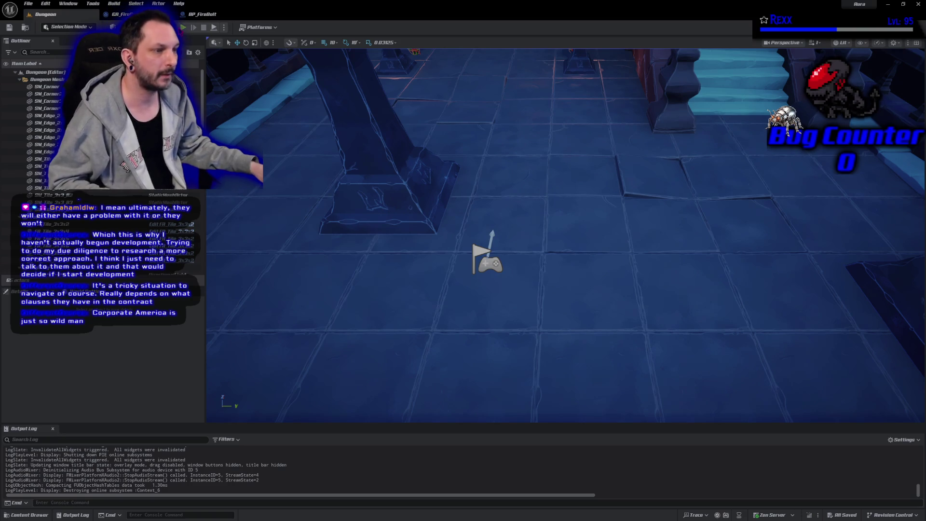
Play-test the Dungeon, cast one FireBolt toward the upper right, then end the session
{"action": "key", "text": "alt+p"}
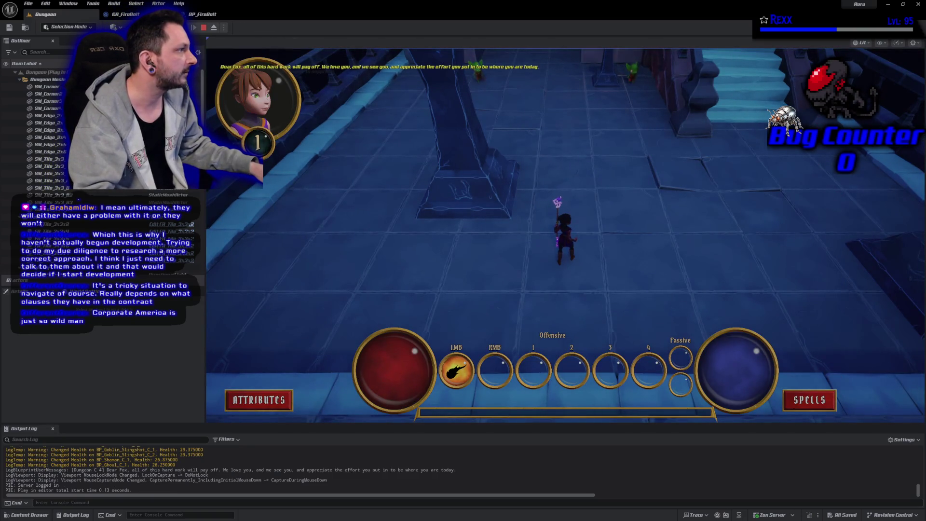
{"action": "left_click", "coordinate": [876, 232]}
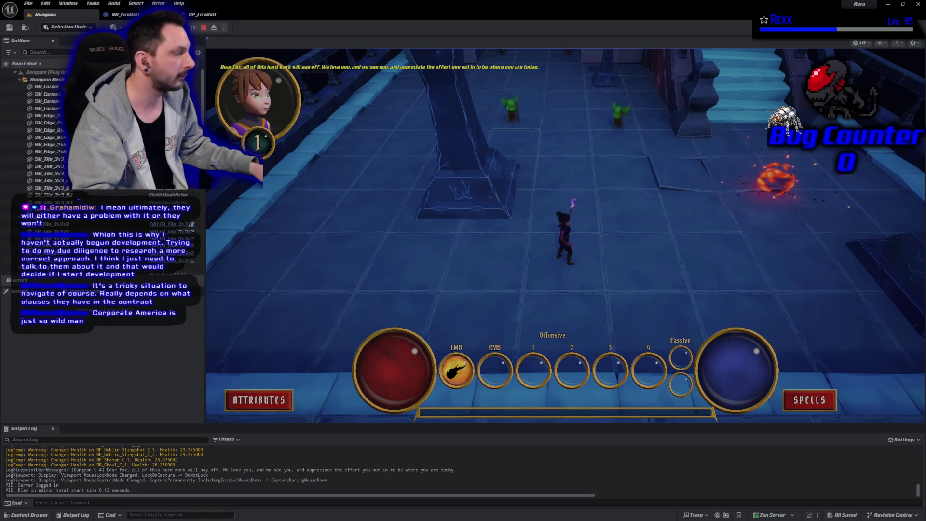
{"action": "key", "text": "Escape"}
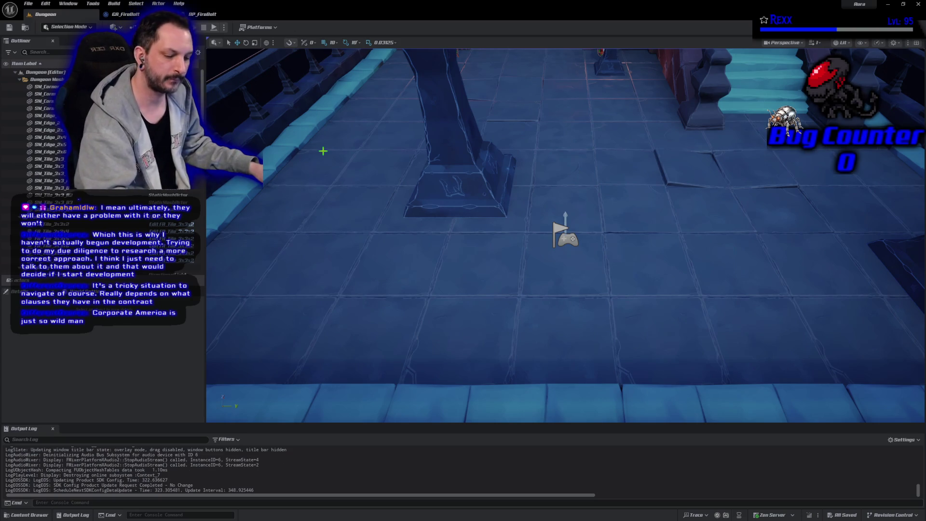
Play again, cast FireBolts upper left and up the walkway, then stop back to the editor
{"action": "key", "text": "alt+p"}
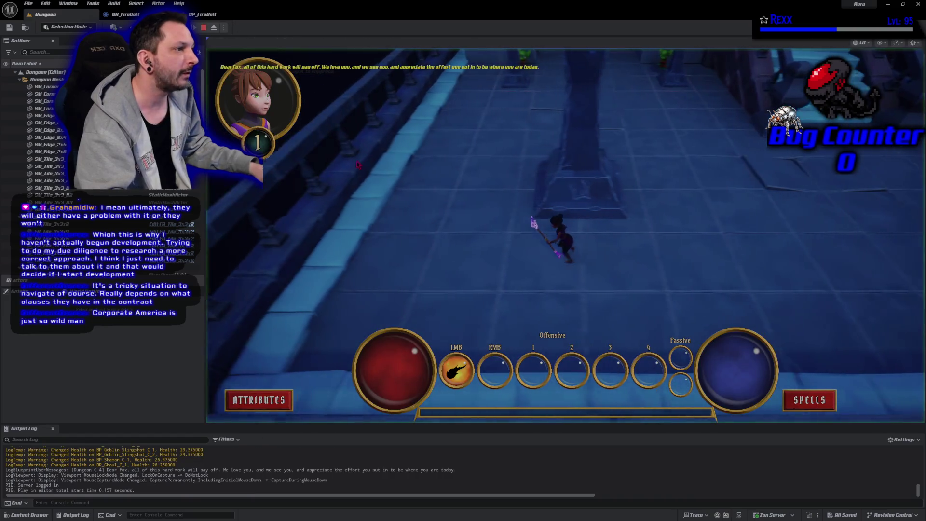
{"action": "left_click", "coordinate": [331, 122]}
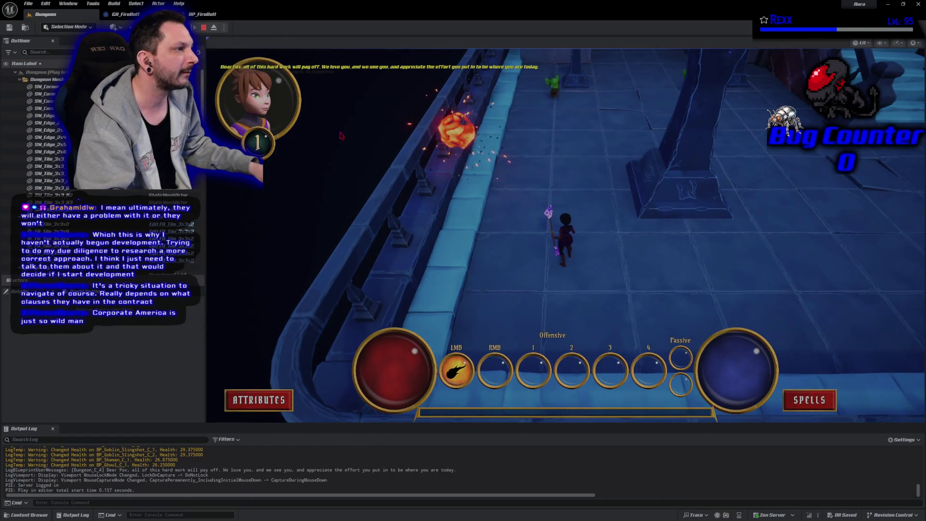
{"action": "left_click", "coordinate": [381, 189]}
{"action": "left_click", "coordinate": [380, 191]}
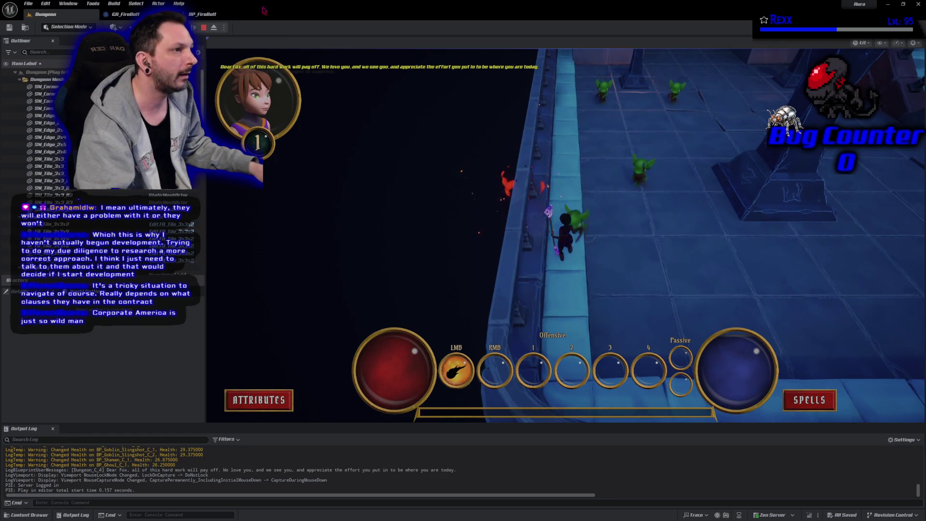
{"action": "left_click", "coordinate": [204, 28]}
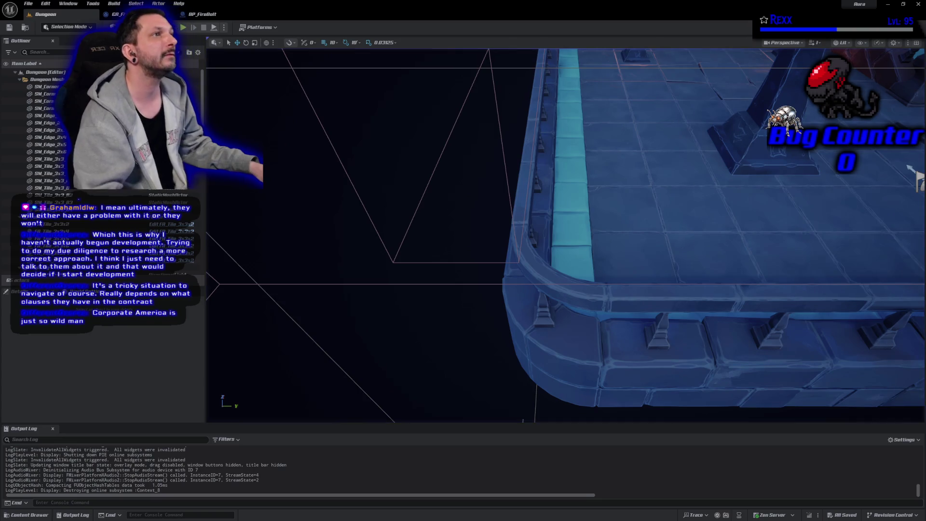